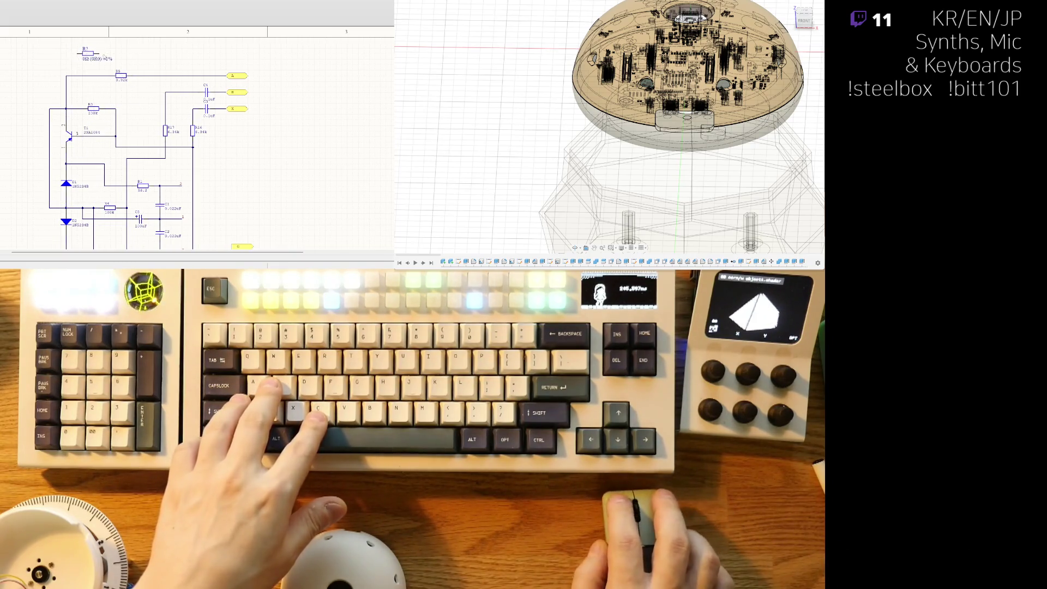
Step: Give the resistor being placed the value 3.92k and the designator R5
{"action": "scroll", "coordinate": [88, 53], "scroll_direction": "up", "scroll_amount": 5, "text": "ctrl"}
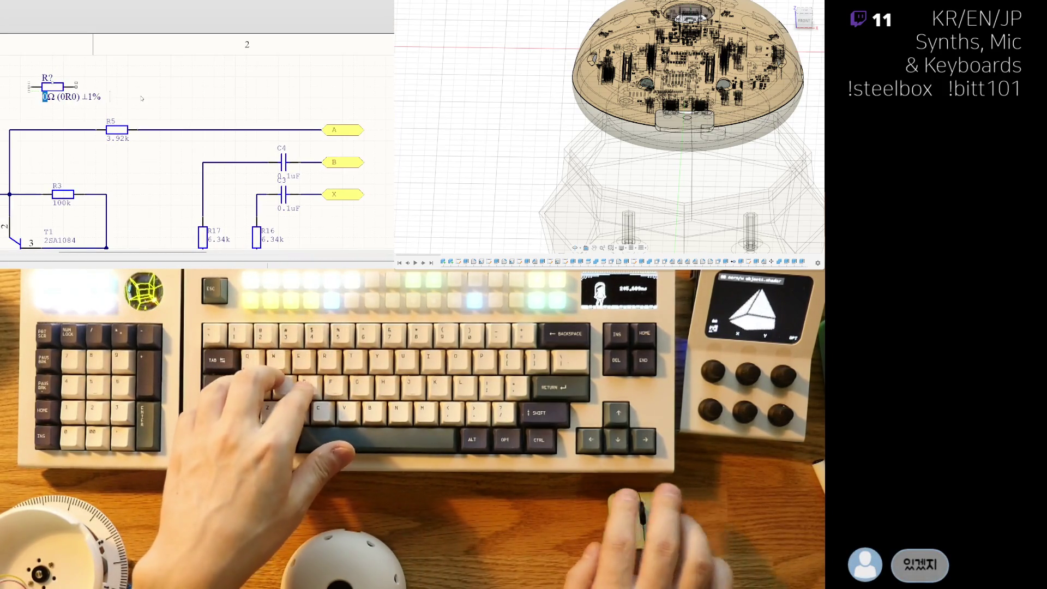
{"action": "type", "text": "3.92k"}
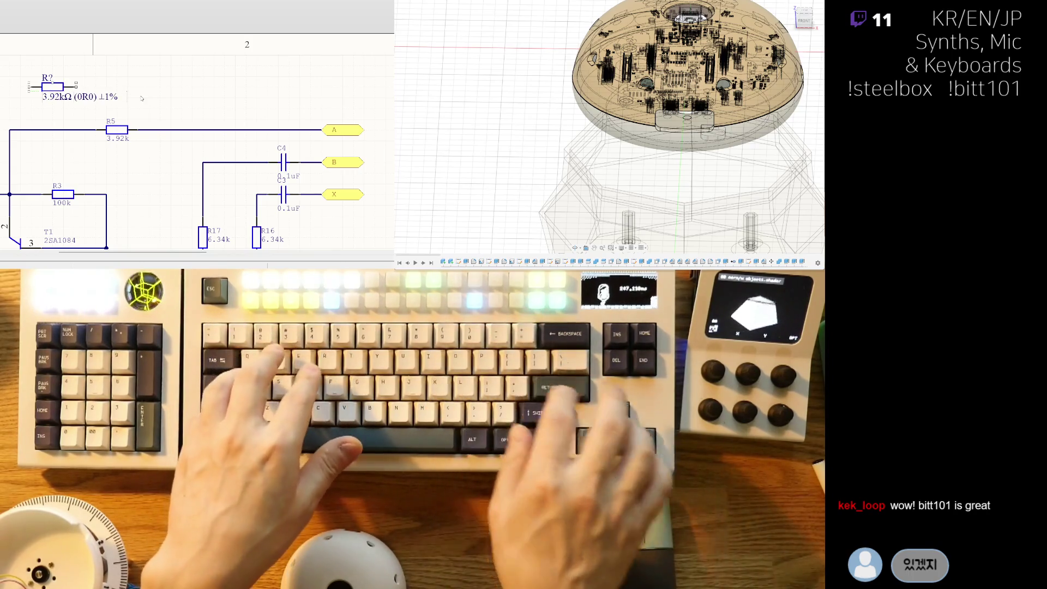
{"action": "key", "text": "Return"}
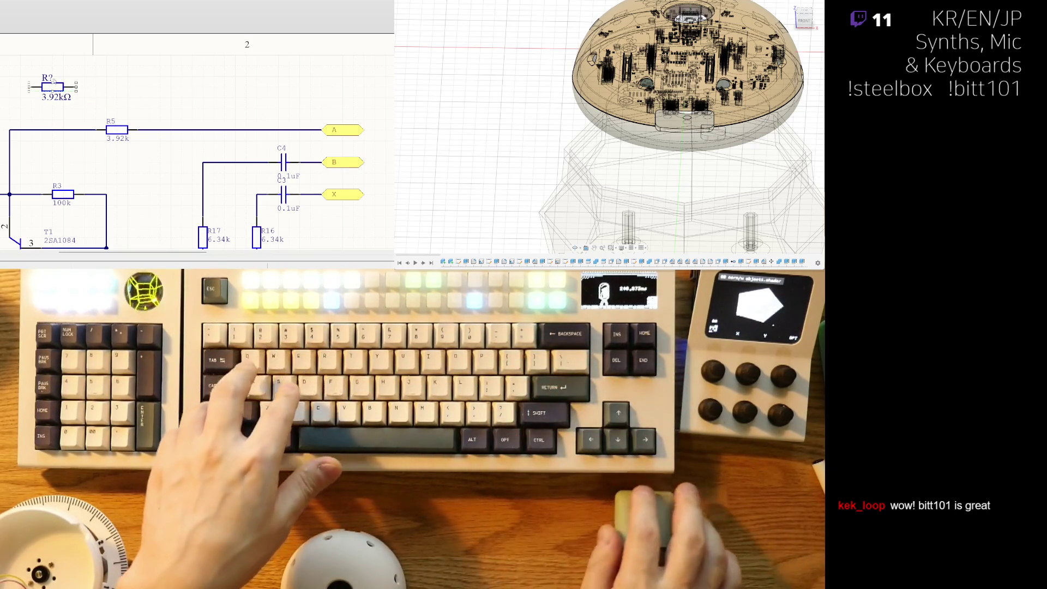
{"action": "type", "text": "R6"}
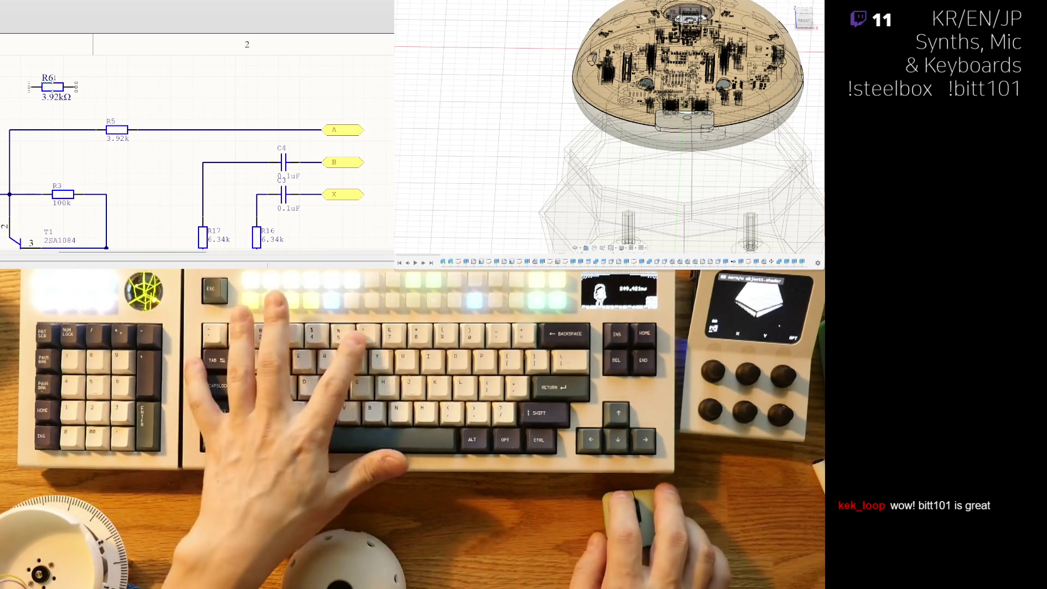
{"action": "key", "text": "BackSpace"}
{"action": "type", "text": "5"}
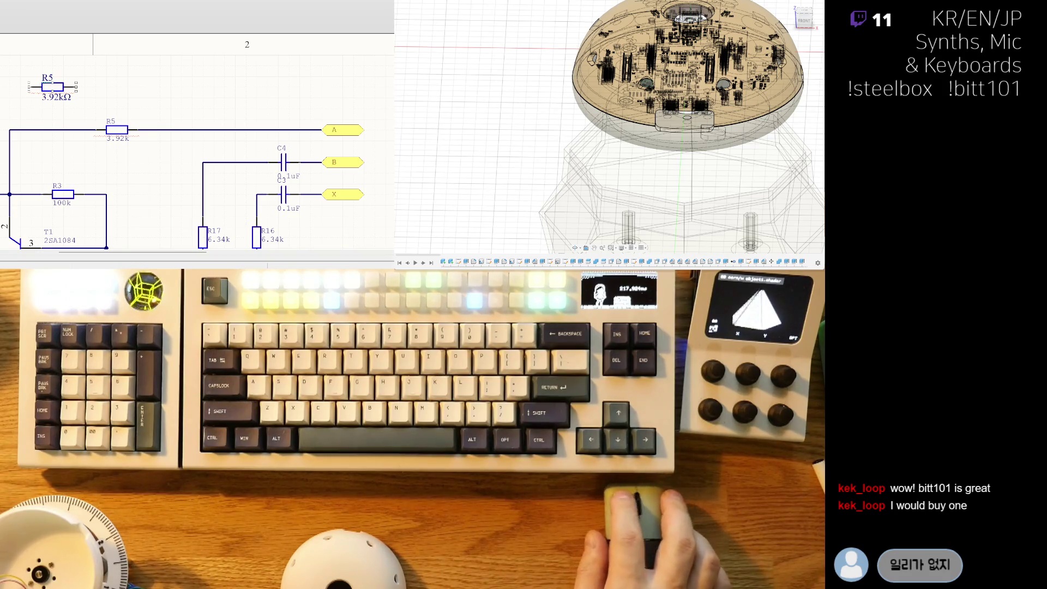
Step: Cancel the floating resistor placement and bring the new R5 resistor into view
{"action": "right_click_drag", "start_coordinate": [191, 164], "coordinate": [250, 157]}
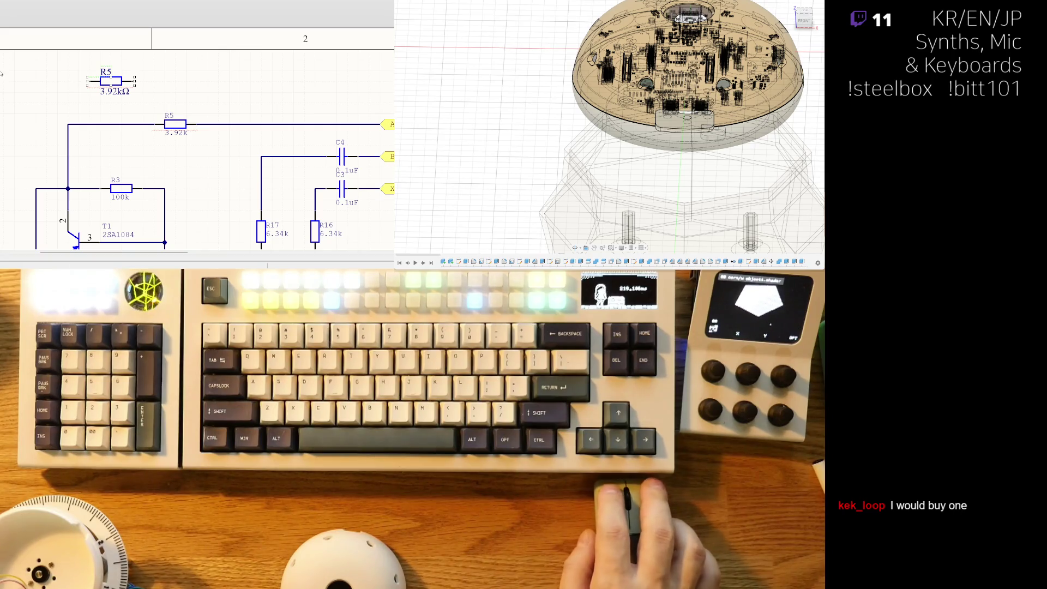
{"action": "right_click_drag", "start_coordinate": [112, 144], "coordinate": [147, 143]}
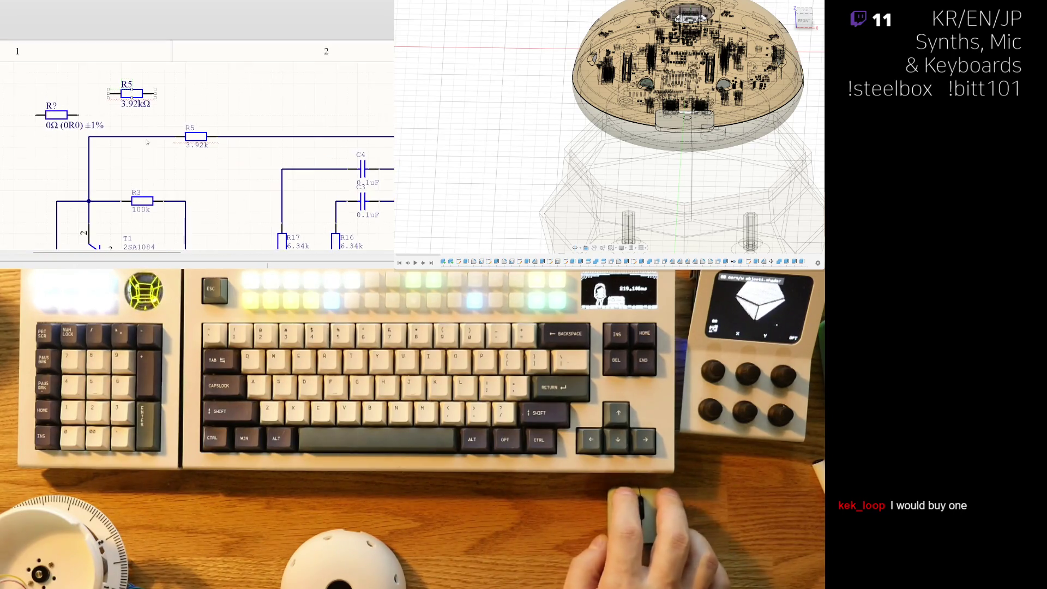
{"action": "right_click", "coordinate": [61, 115]}
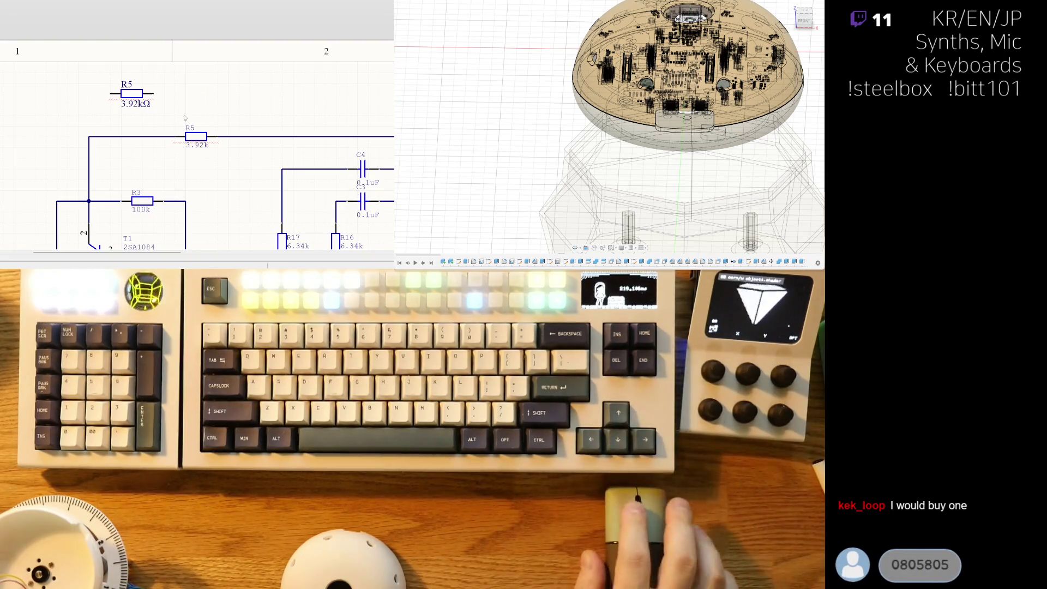
{"action": "right_click_drag", "start_coordinate": [127, 95], "coordinate": [130, 73]}
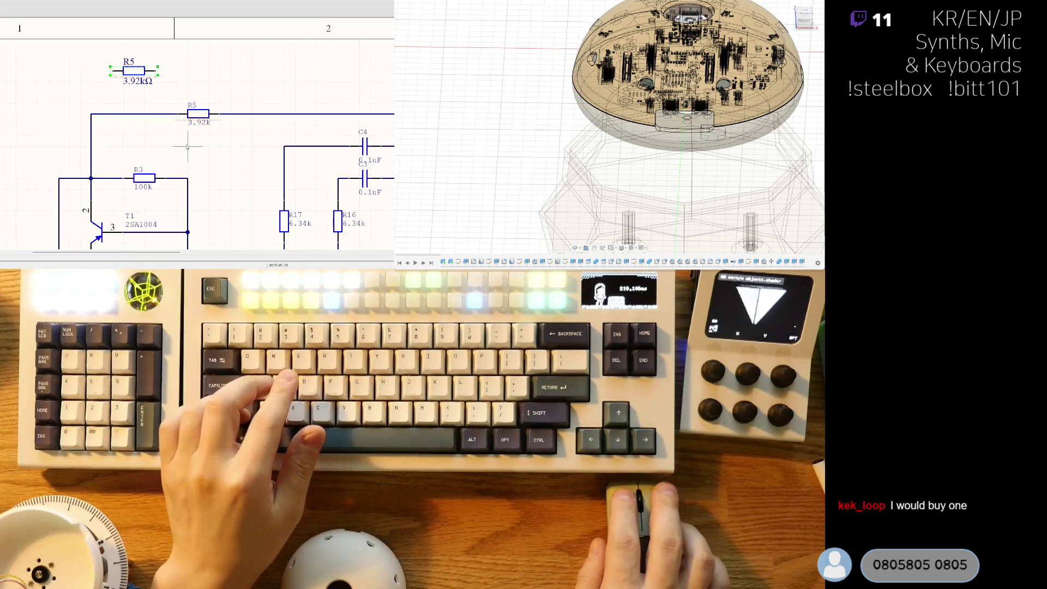
Step: Duplicate R5 beside the old R3 and set the copy to 100k with designator R3
{"action": "key", "text": "ctrl+c"}
{"action": "key", "text": "ctrl+v"}
{"action": "left_click", "coordinate": [222, 181]}
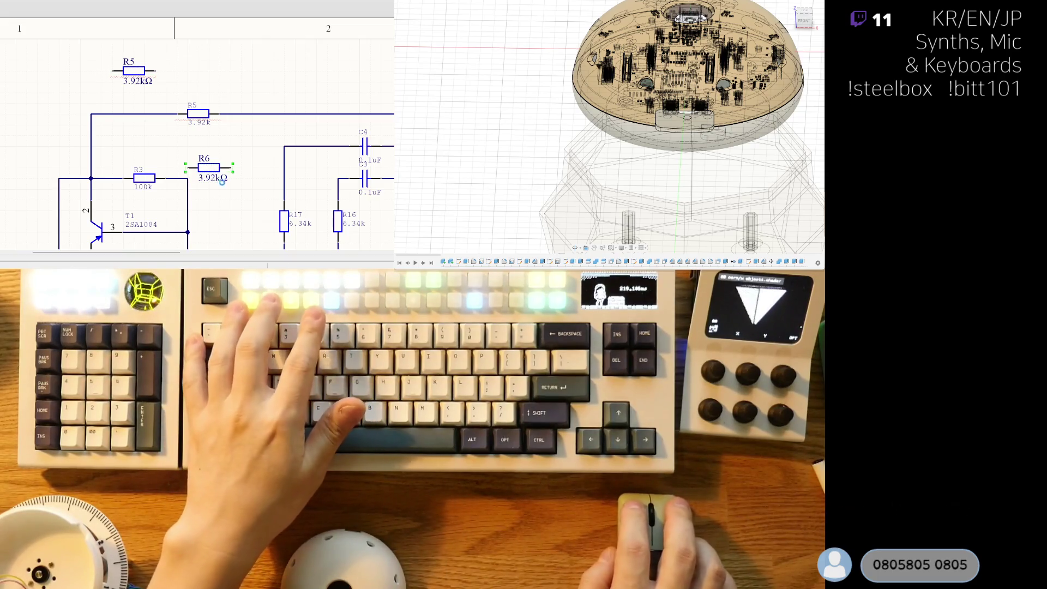
{"action": "left_click", "coordinate": [222, 182]}
{"action": "type", "text": "100"}
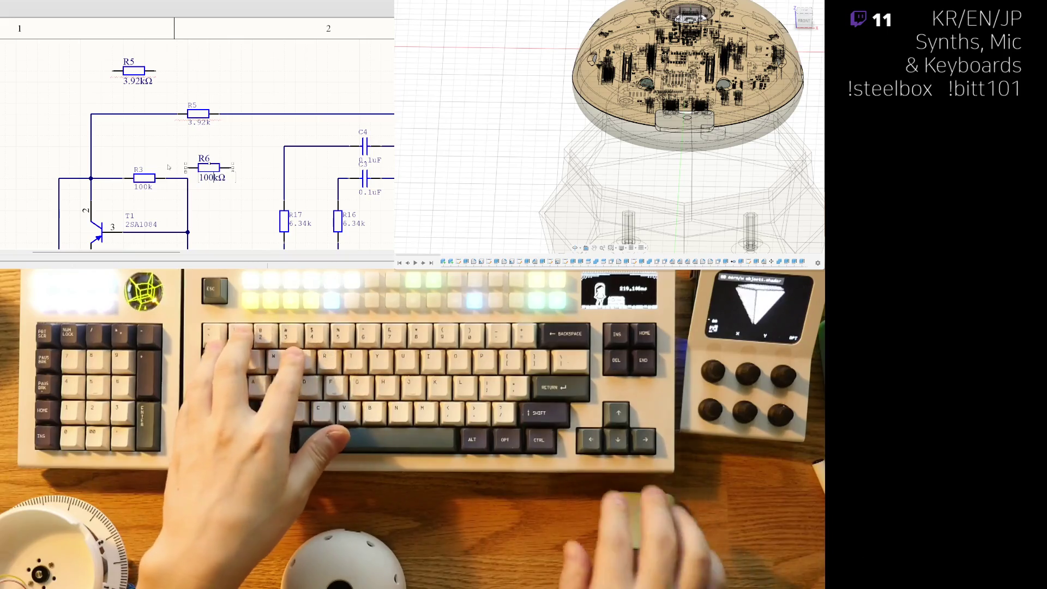
{"action": "left_click", "coordinate": [205, 162]}
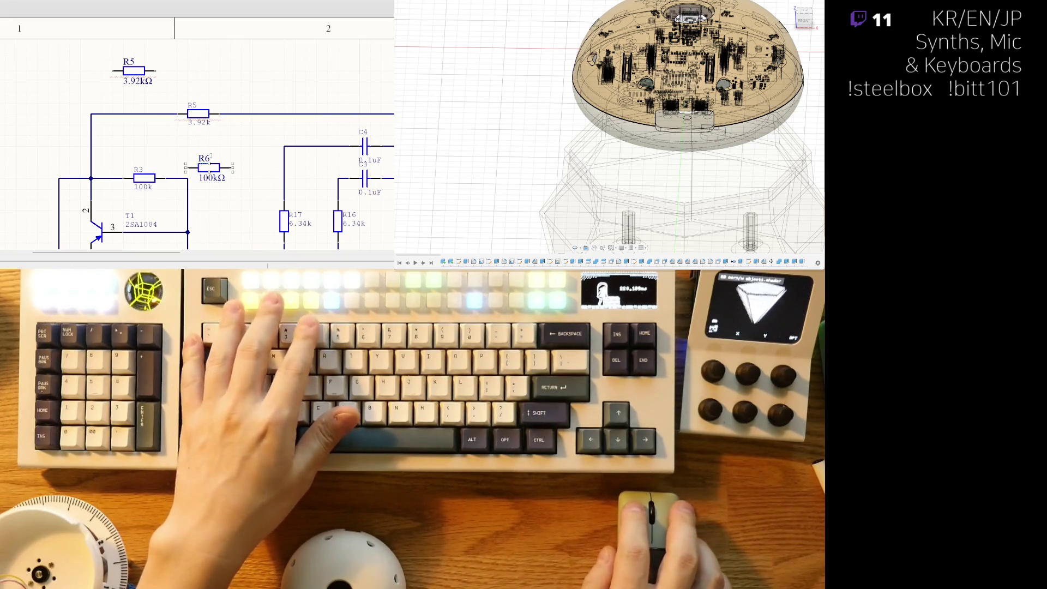
{"action": "type", "text": "3"}
{"action": "scroll", "coordinate": [240, 192], "scroll_direction": "down", "scroll_amount": 2, "text": "ctrl"}
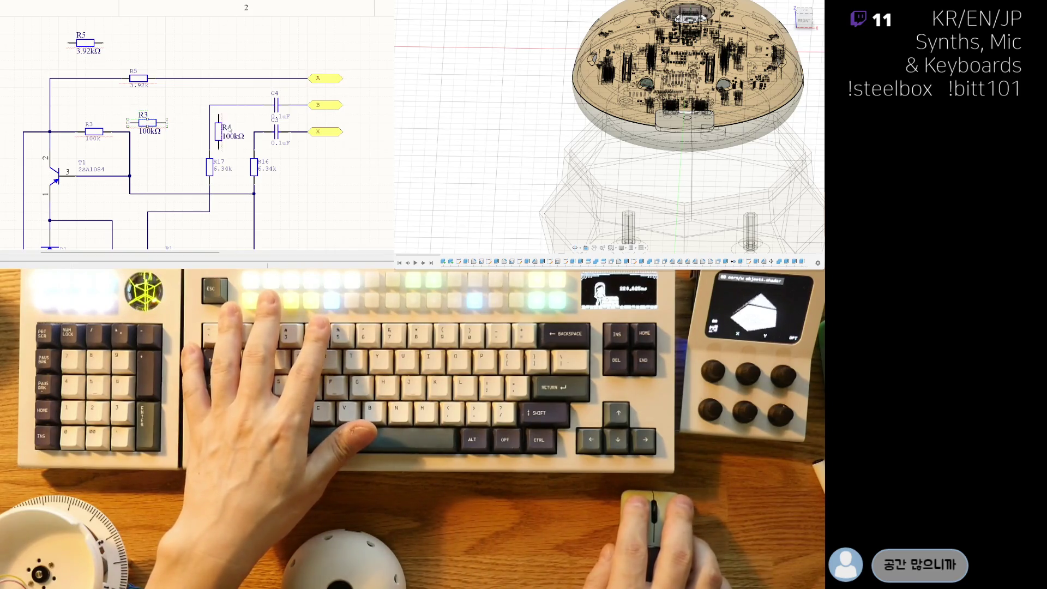
Step: Set the copy's designator to R17 and its value to 6.34k
{"action": "type", "text": "17"}
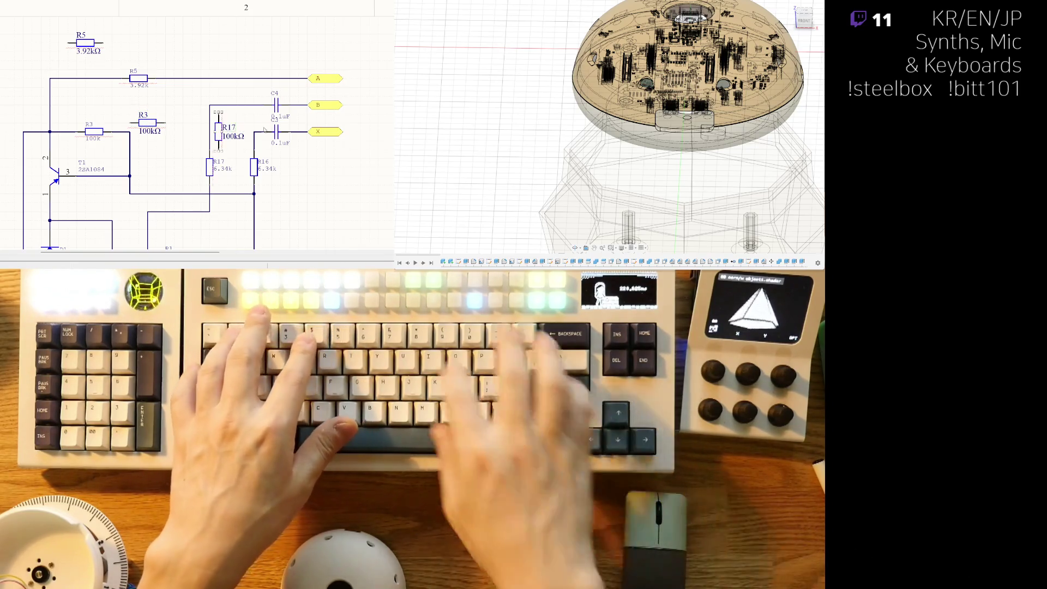
{"action": "key", "text": "Return"}
{"action": "key", "text": "Tab"}
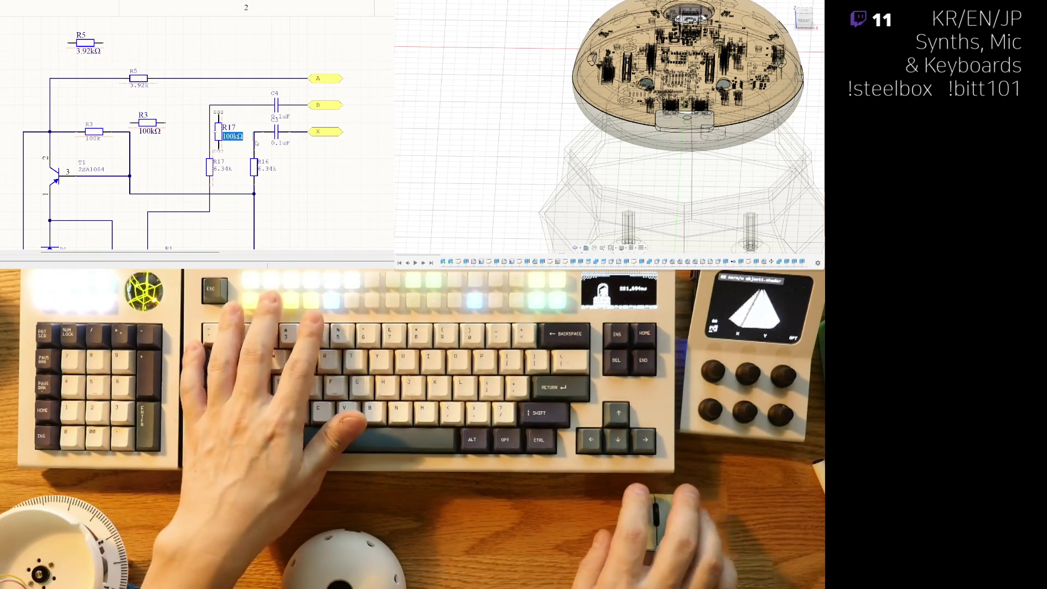
{"action": "type", "text": "6.34"}
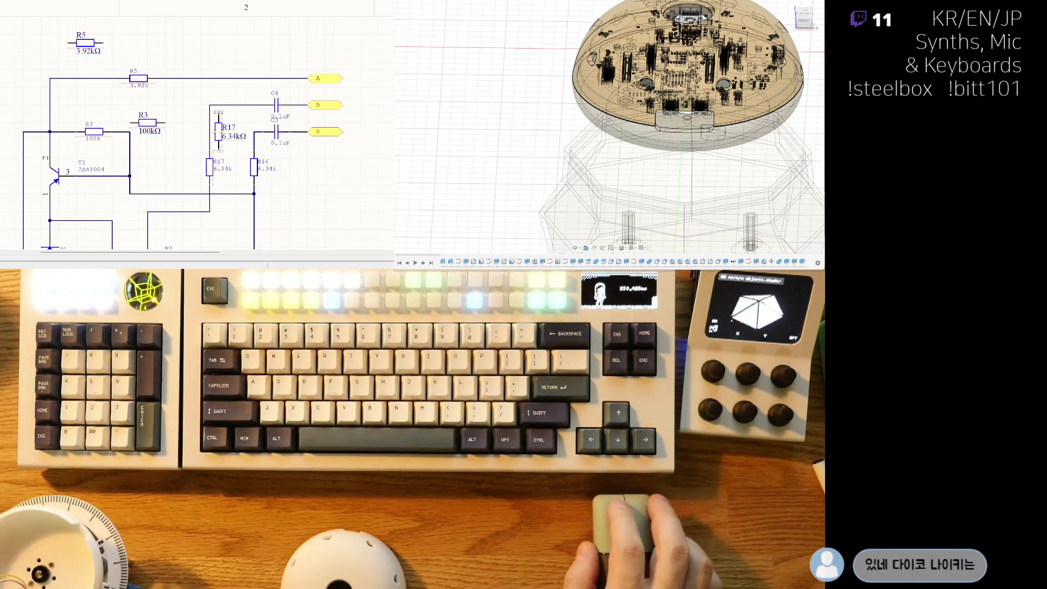
Step: Copy the 6.34k R17 resistor and paste a duplicate next to the old R16
{"action": "scroll", "coordinate": [197, 131], "scroll_direction": "up", "scroll_amount": 2, "text": "ctrl"}
{"action": "scroll", "coordinate": [196, 131], "scroll_direction": "down", "scroll_amount": 2, "text": "ctrl"}
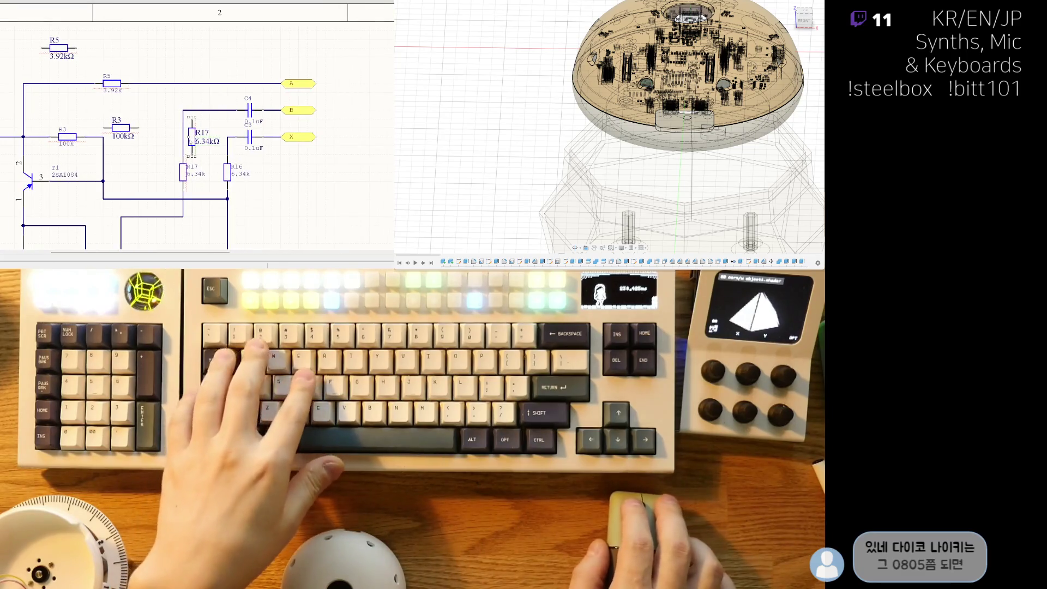
{"action": "key", "text": "ctrl+c"}
{"action": "key", "text": "ctrl+v"}
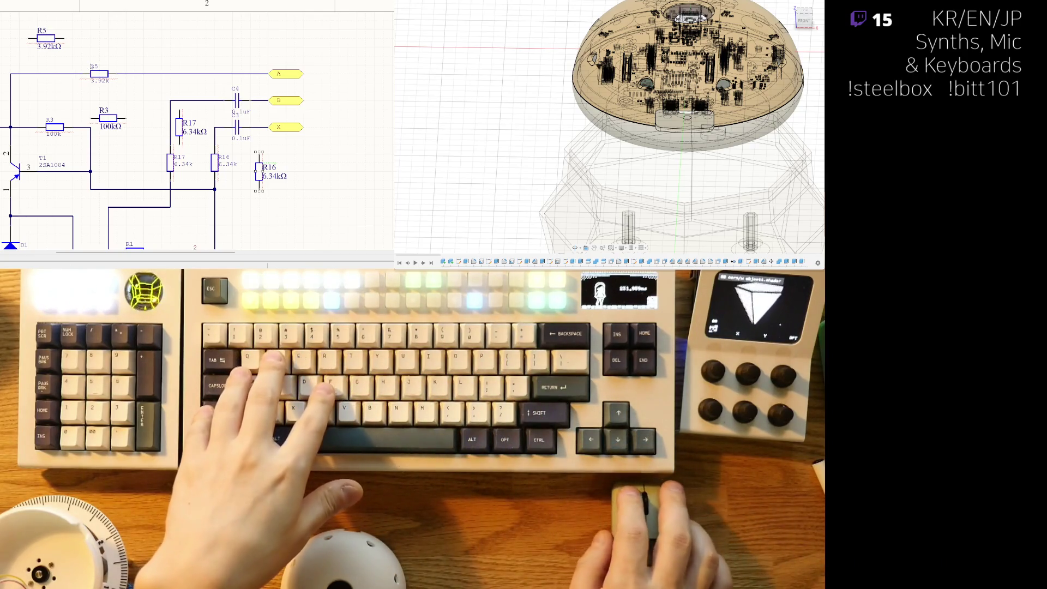
Step: Place the new capacitor above the circuit and trim its value to 100nF
{"action": "scroll", "coordinate": [25, 70], "scroll_direction": "up", "scroll_amount": 1}
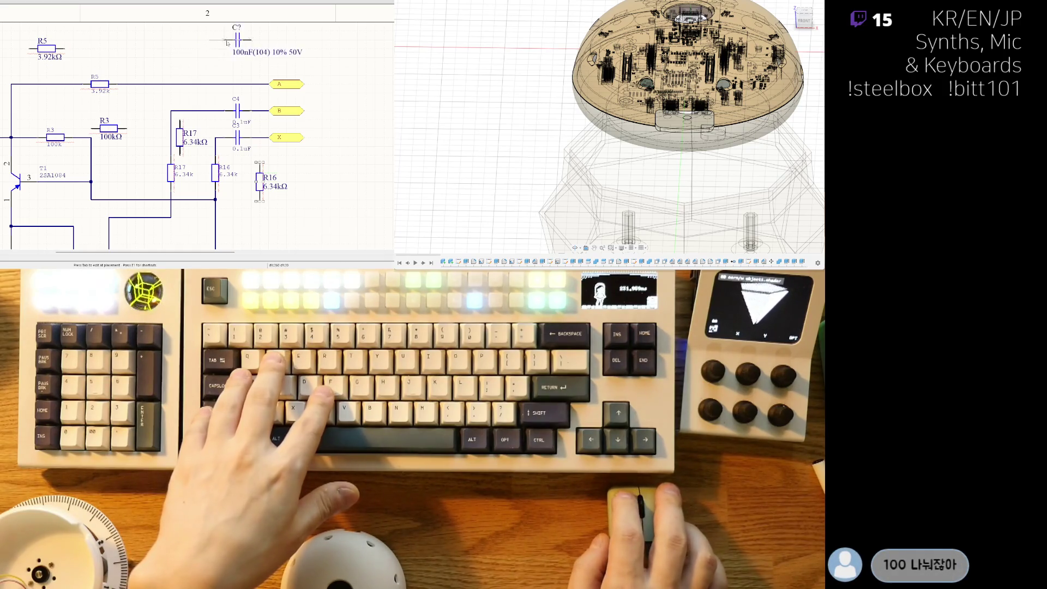
{"action": "left_click", "coordinate": [226, 60]}
{"action": "type", "text": "4"}
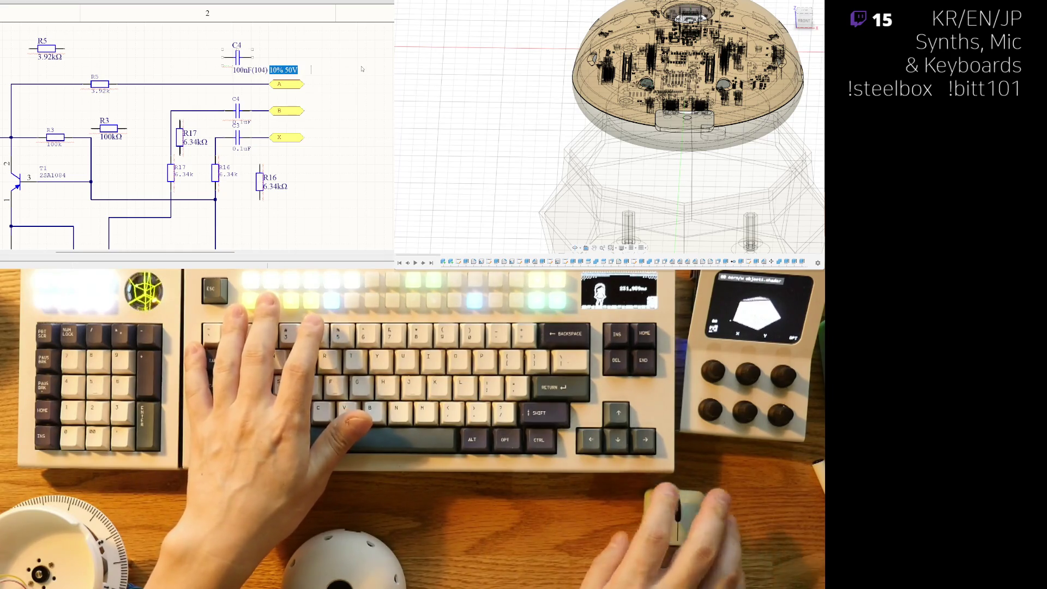
{"action": "key", "text": "BackSpace"}
{"action": "key", "text": "BackSpace"}
{"action": "key", "text": "BackSpace"}
{"action": "key", "text": "Delete"}
{"action": "key", "text": "Delete"}
{"action": "key", "text": "Delete"}
{"action": "key", "text": "BackSpace"}
{"action": "key", "text": "Return"}
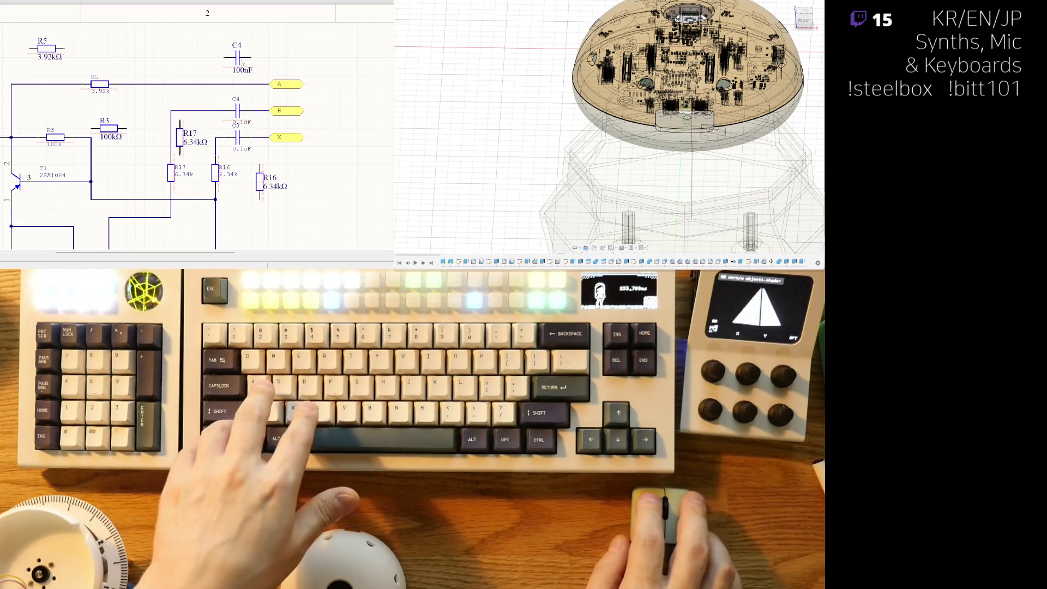
Step: Duplicate the 100nF capacitor as C3, then paste an R16 copy above old R1
{"action": "scroll", "coordinate": [312, 157], "scroll_direction": "down", "scroll_amount": 3}
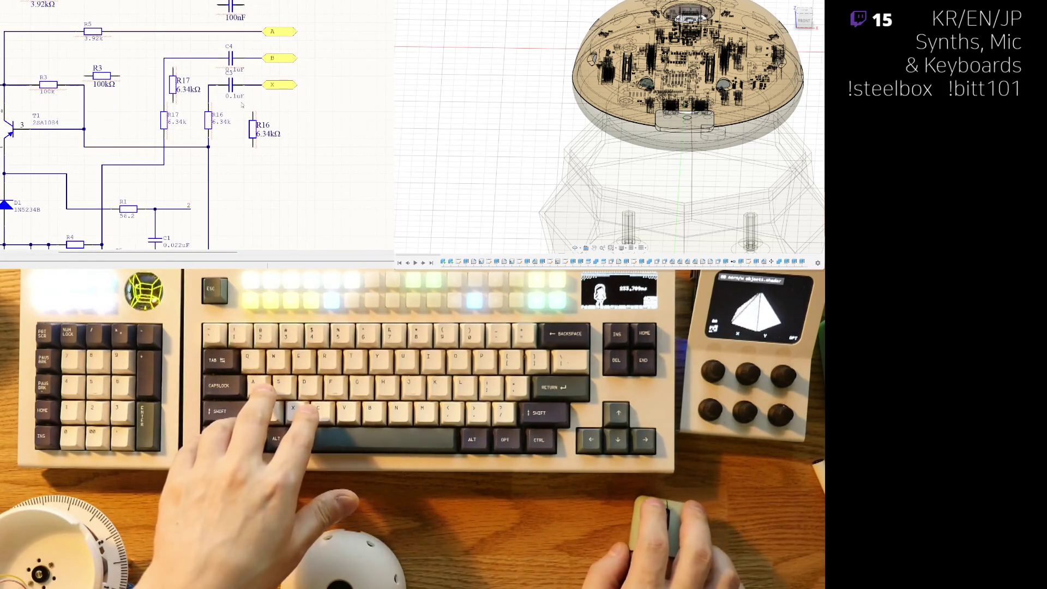
{"action": "scroll", "coordinate": [235, 82], "scroll_direction": "up", "scroll_amount": 3}
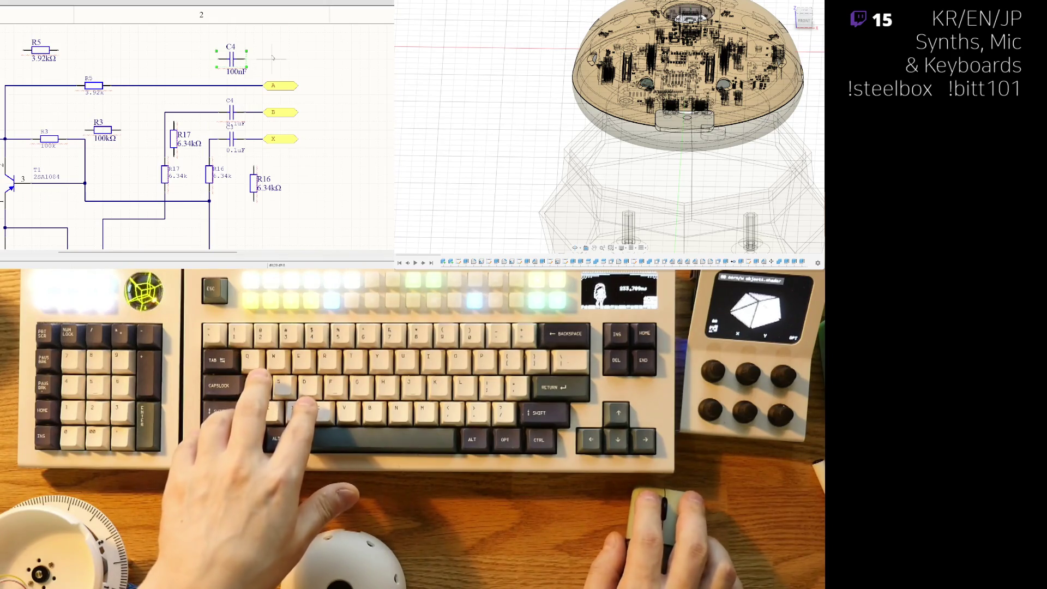
{"action": "key", "text": "ctrl+d"}
{"action": "type", "text": "C3"}
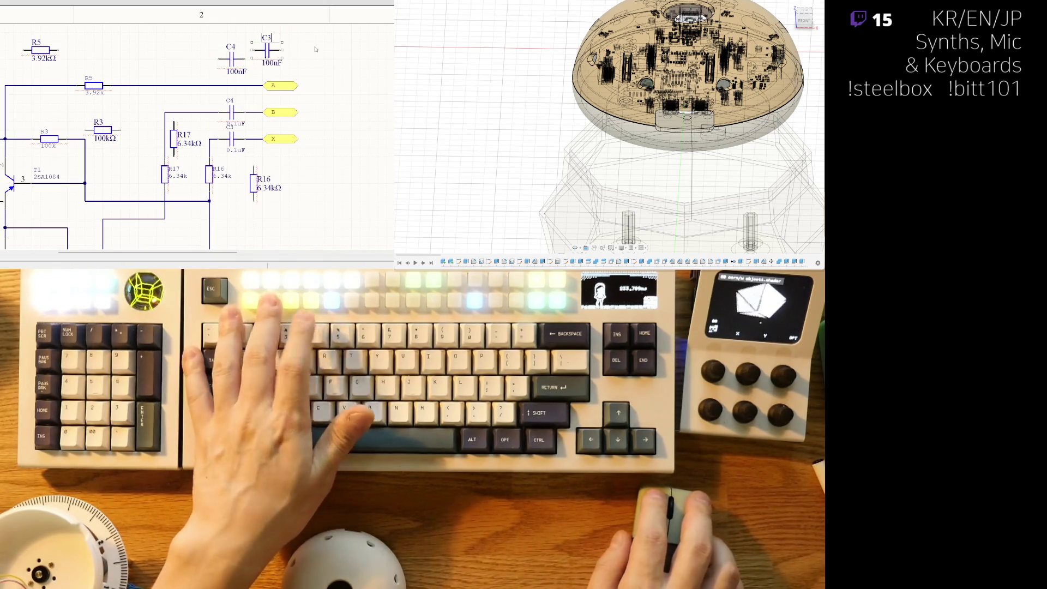
{"action": "scroll", "coordinate": [312, 129], "scroll_direction": "down", "scroll_amount": 3}
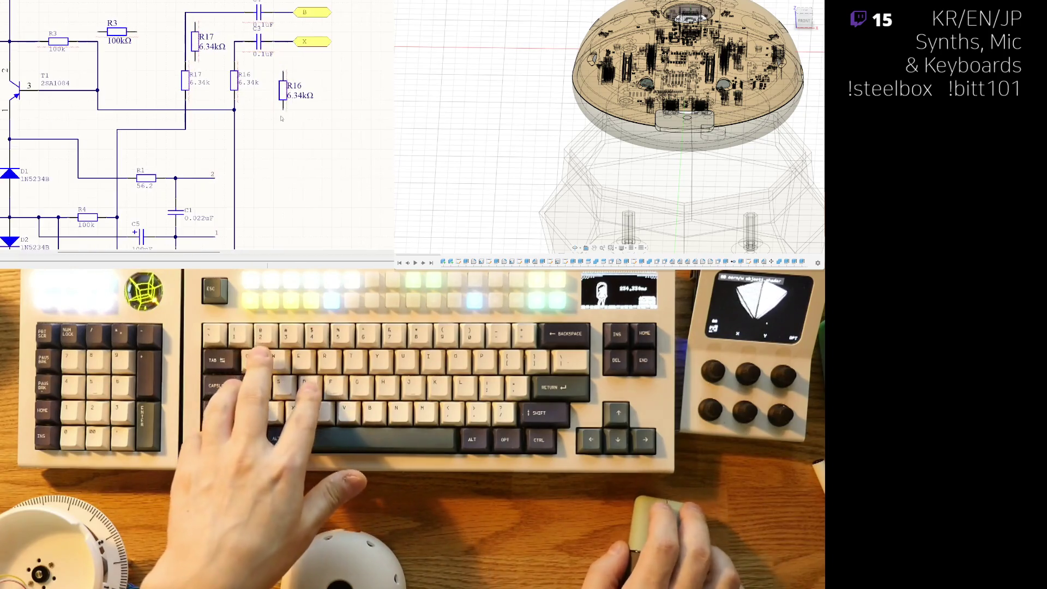
{"action": "left_click", "coordinate": [192, 162]}
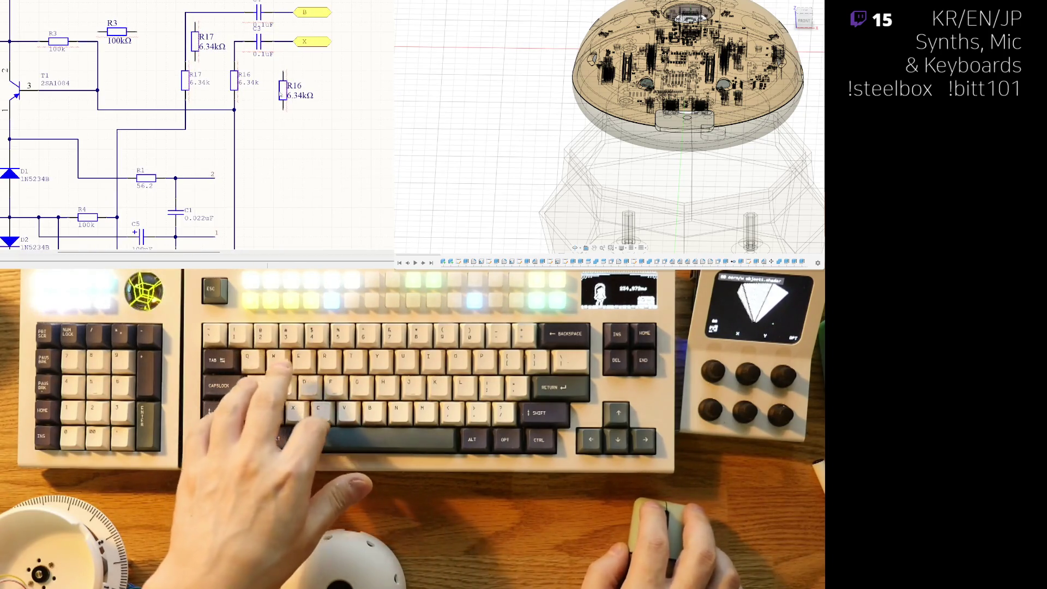
{"action": "key", "text": "ctrl+v"}
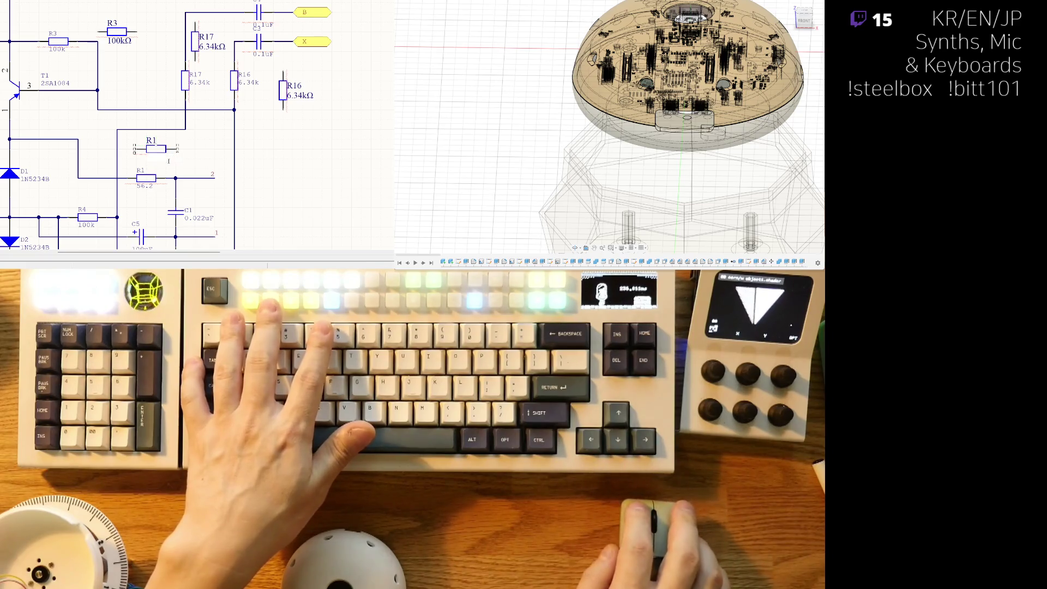
Step: Enter 56.2Ω as the new R1 resistor's value, matching the old R1 beneath it
{"action": "type", "text": "56.2Ω"}
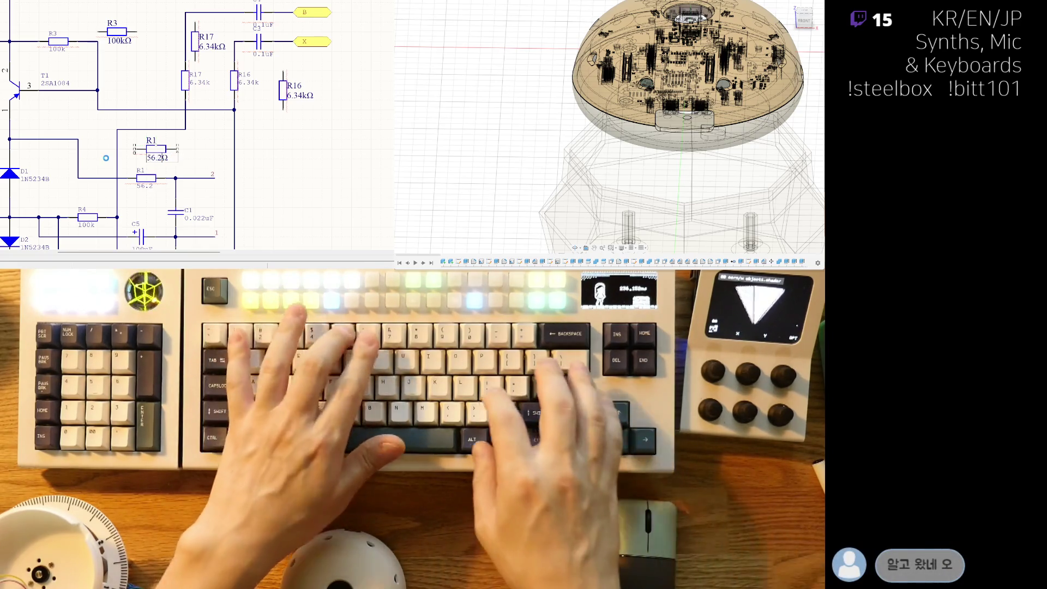
{"action": "key", "text": "Return"}
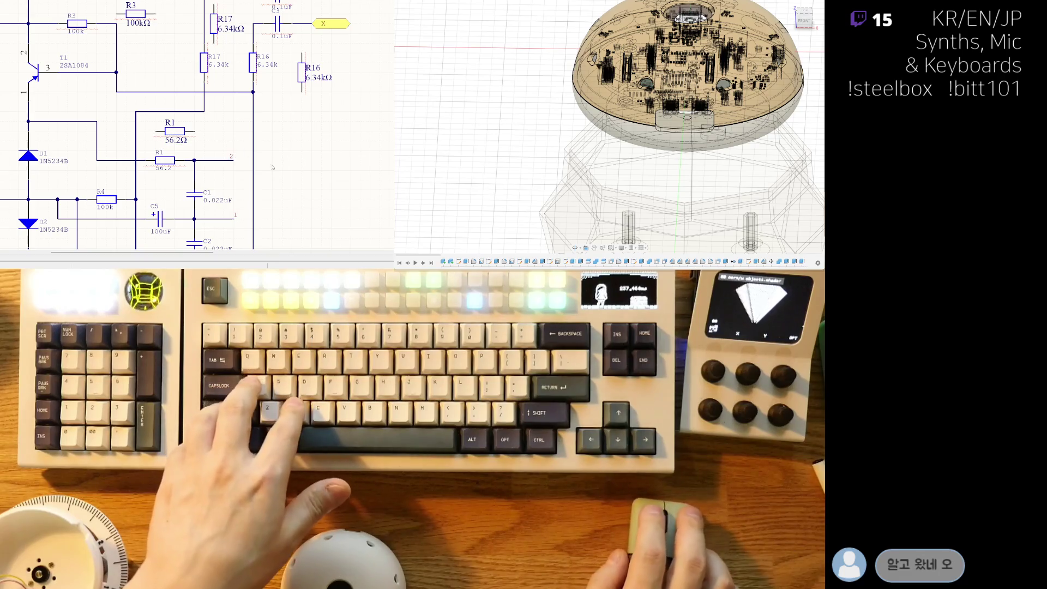
{"action": "right_click_drag", "start_coordinate": [238, 154], "coordinate": [221, 172]}
{"action": "scroll", "coordinate": [19, 191], "scroll_direction": "down", "scroll_amount": 2, "text": "ctrl"}
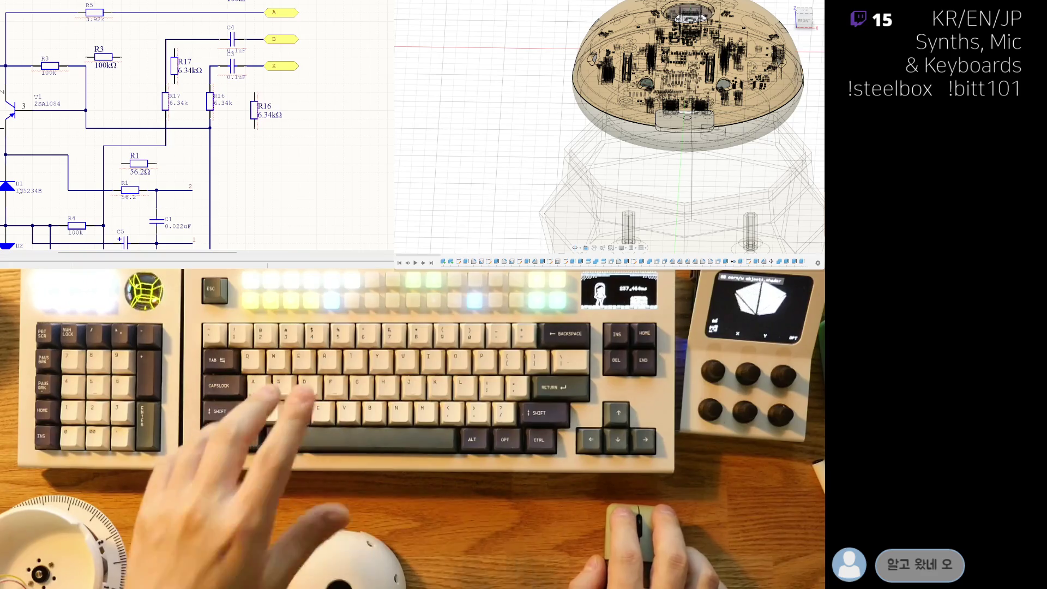
{"action": "right_click_drag", "start_coordinate": [52, 201], "coordinate": [65, 148]}
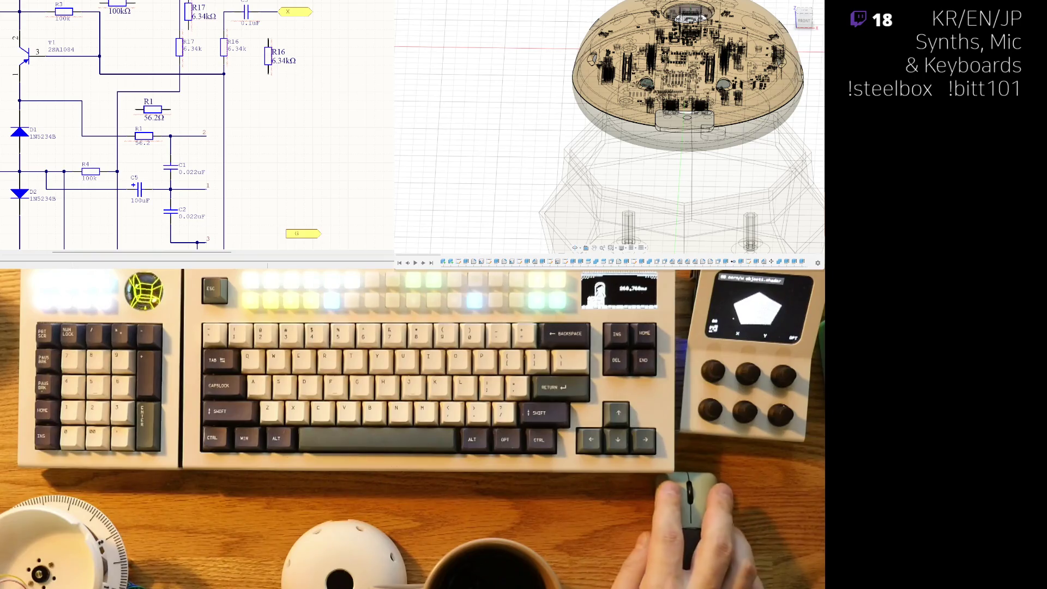
{"action": "scroll", "coordinate": [197, 125], "scroll_direction": "up", "scroll_amount": 2}
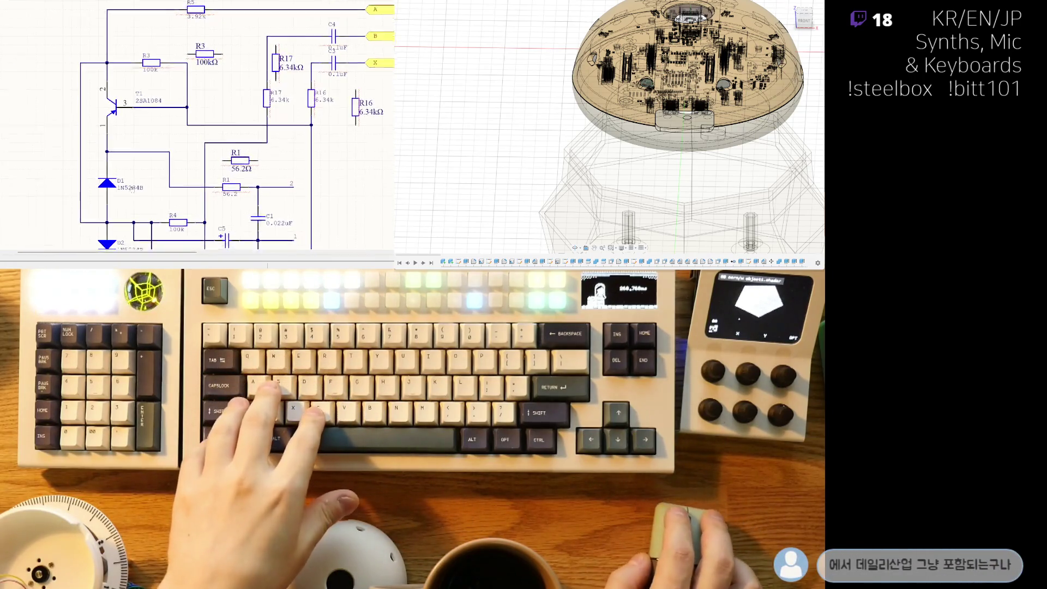
{"action": "scroll", "coordinate": [197, 125], "scroll_direction": "down", "scroll_amount": 2}
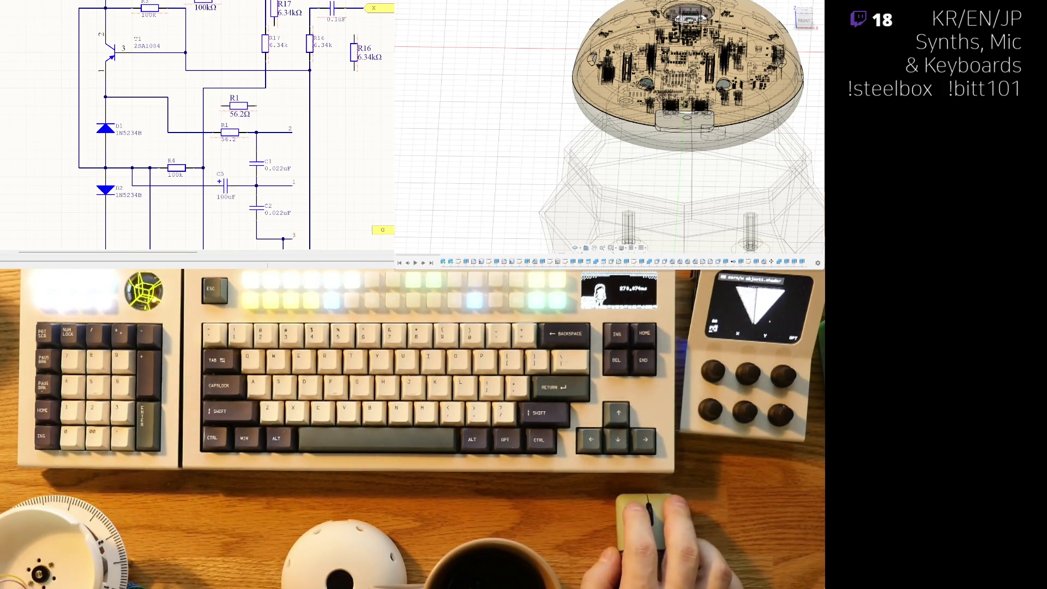
Step: Place a library diode left of the circuit as BZT52C6V2 with designator D1
{"action": "mouse_move", "coordinate": [118, 65]}
{"action": "left_mouse_down"}
{"action": "mouse_move", "coordinate": [39, 35]}
{"action": "mouse_move", "coordinate": [38, 104]}
{"action": "left_mouse_up"}
{"action": "left_click", "coordinate": [34, 115]}
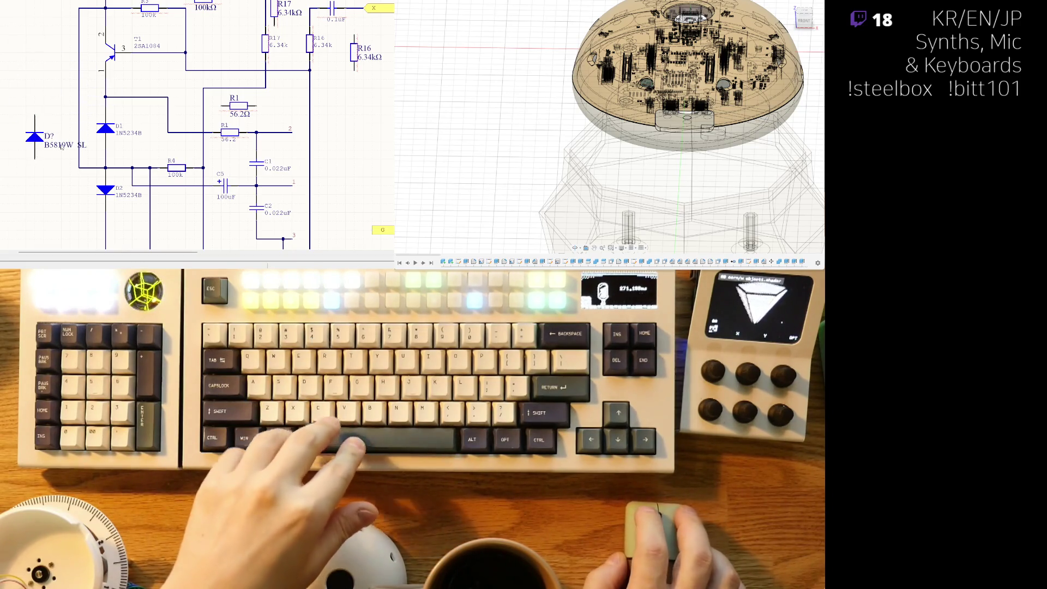
{"action": "key", "text": "Escape"}
{"action": "key", "text": "ctrl+v"}
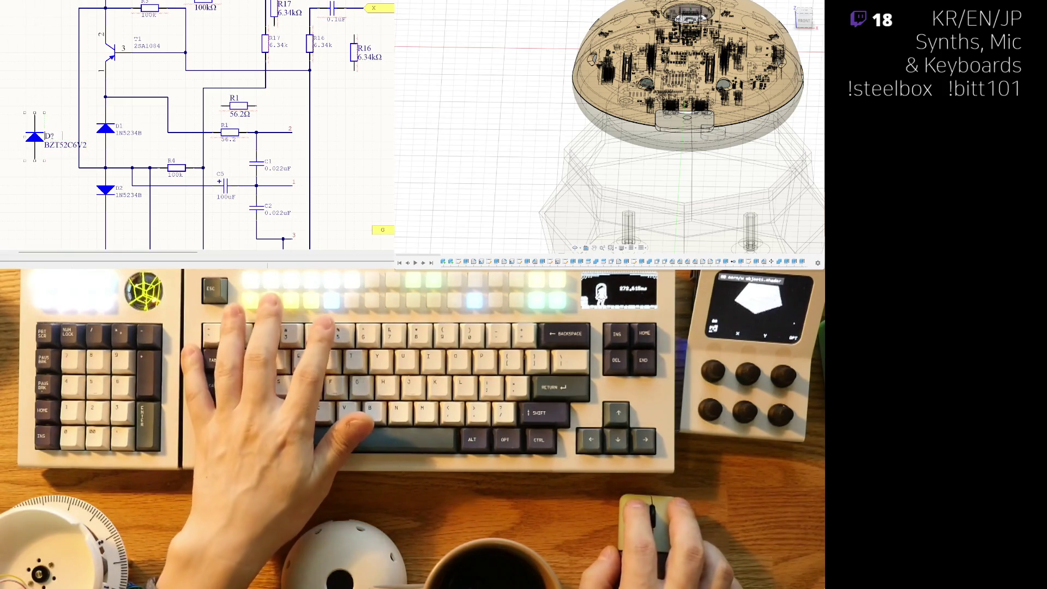
{"action": "type", "text": "D1"}
{"action": "mouse_move", "coordinate": [48, 183]}
{"action": "right_mouse_down"}
{"action": "mouse_move", "coordinate": [58, 164]}
{"action": "mouse_move", "coordinate": [9, 166]}
{"action": "right_mouse_up"}
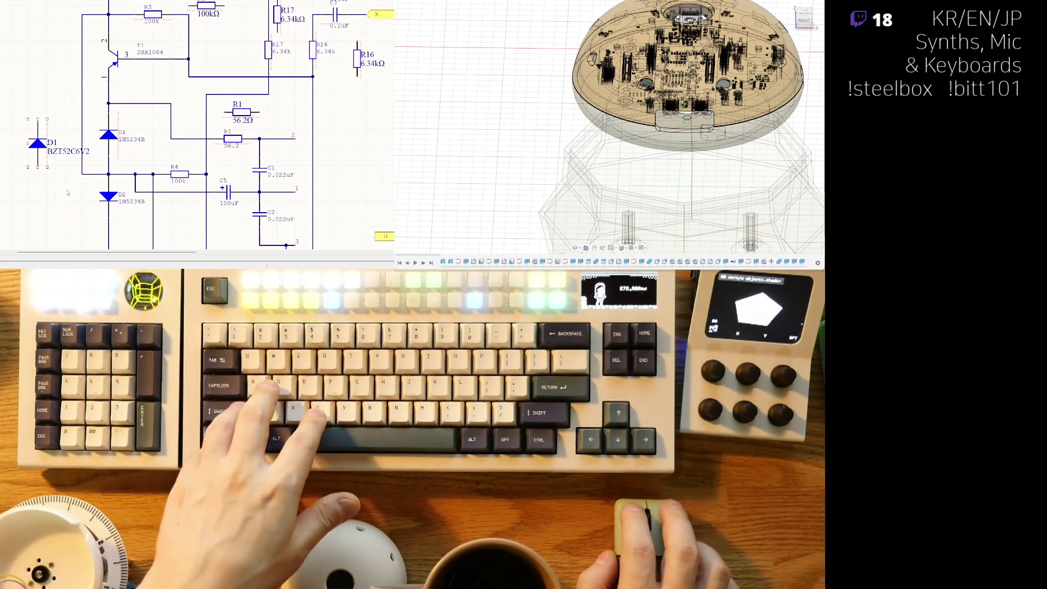
{"action": "left_click", "coordinate": [9, 164]}
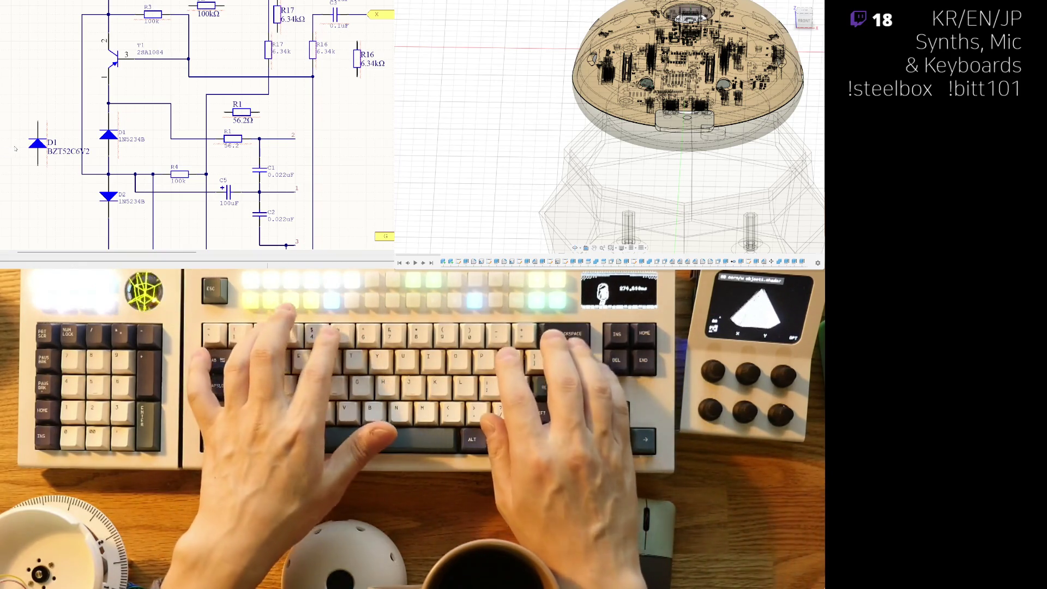
Step: Label the diode D1 with the two lines '1N5234B' and 'ZENER 6.2V'
{"action": "type", "text": "1N5234B"}
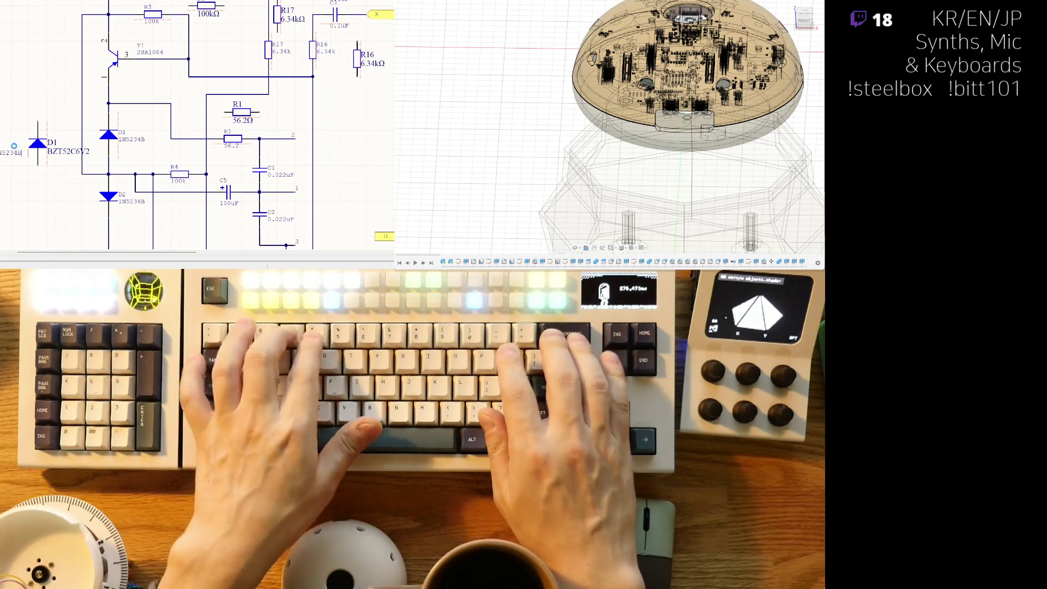
{"action": "key", "text": "Return"}
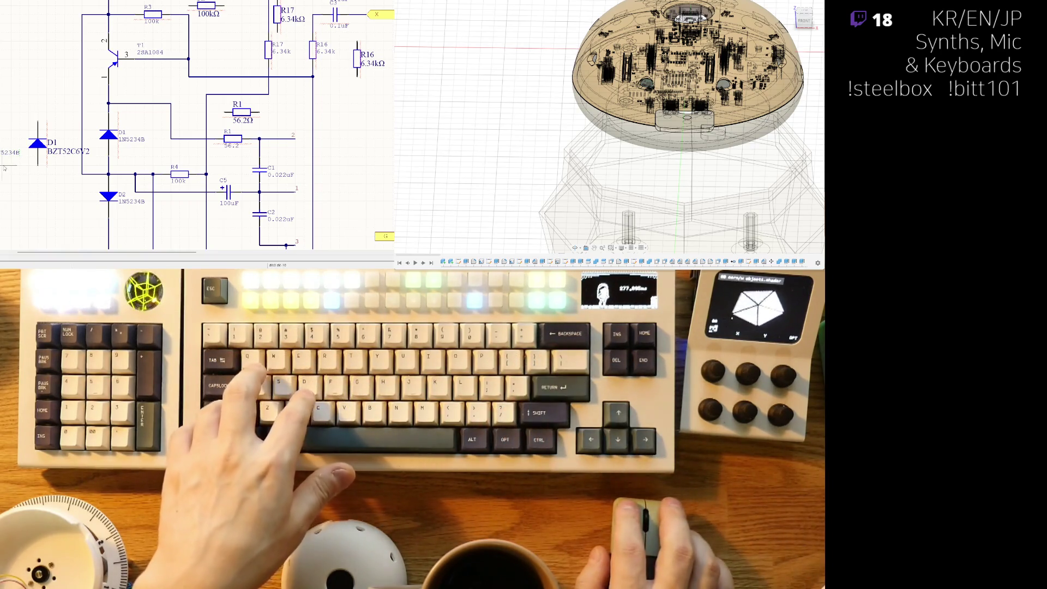
{"action": "left_click", "coordinate": [4, 164]}
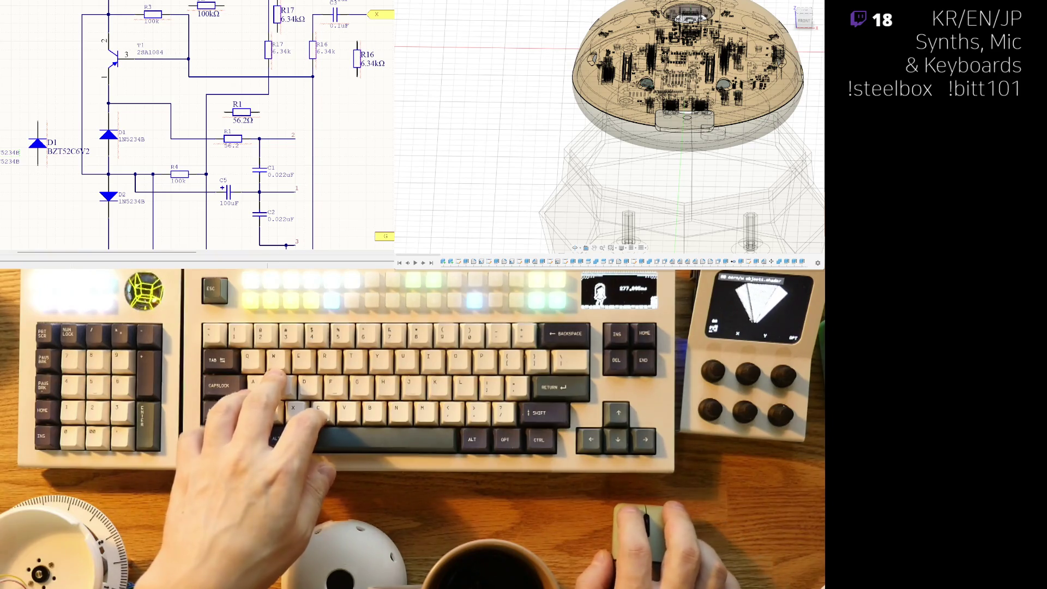
{"action": "type", "text": "ZENE"}
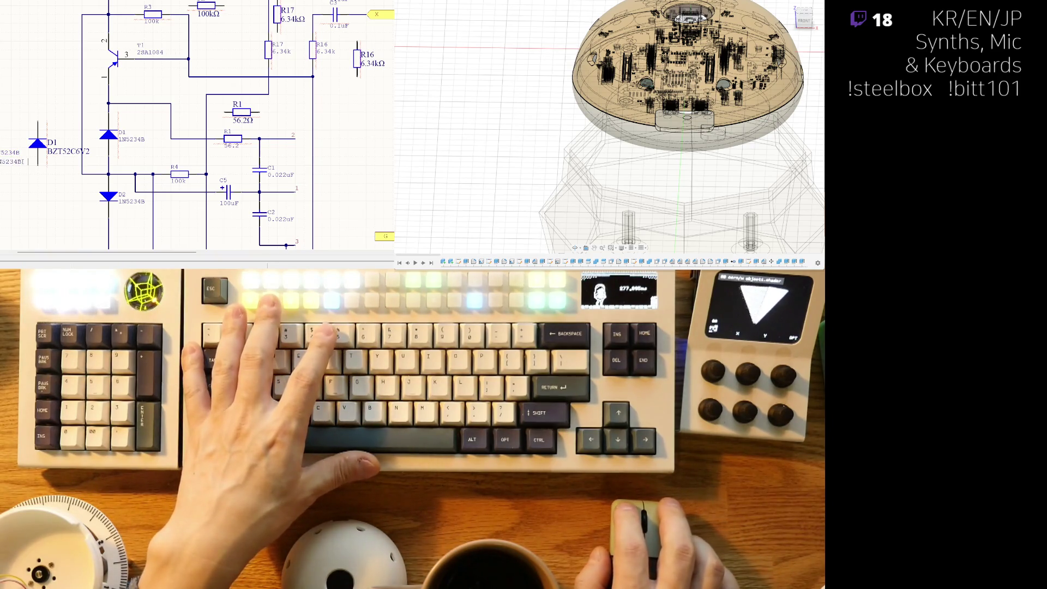
{"action": "type", "text": "R 6.2V"}
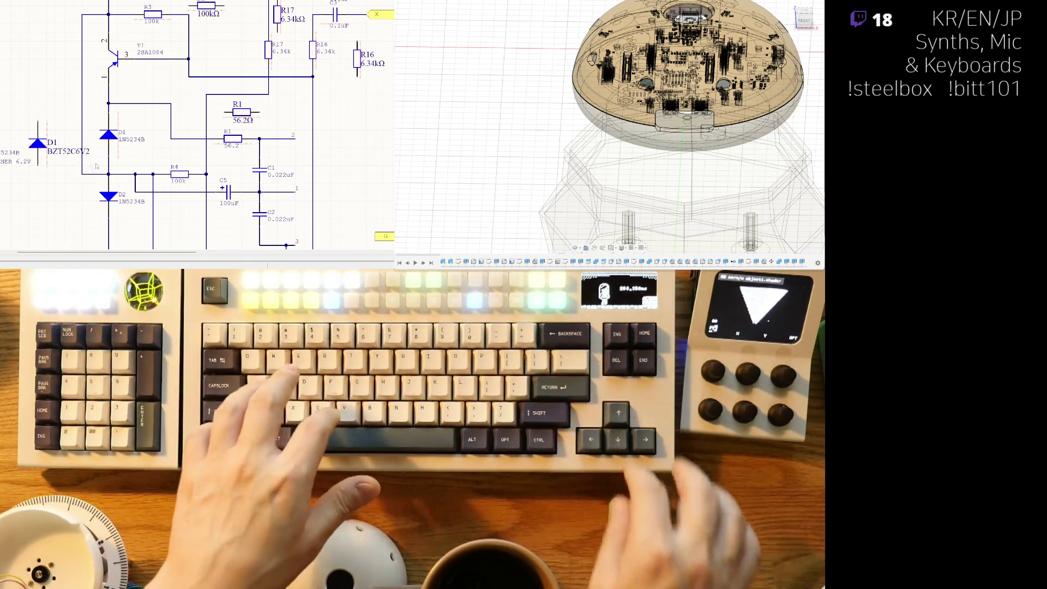
{"action": "right_click_drag", "start_coordinate": [32, 152], "coordinate": [50, 136]}
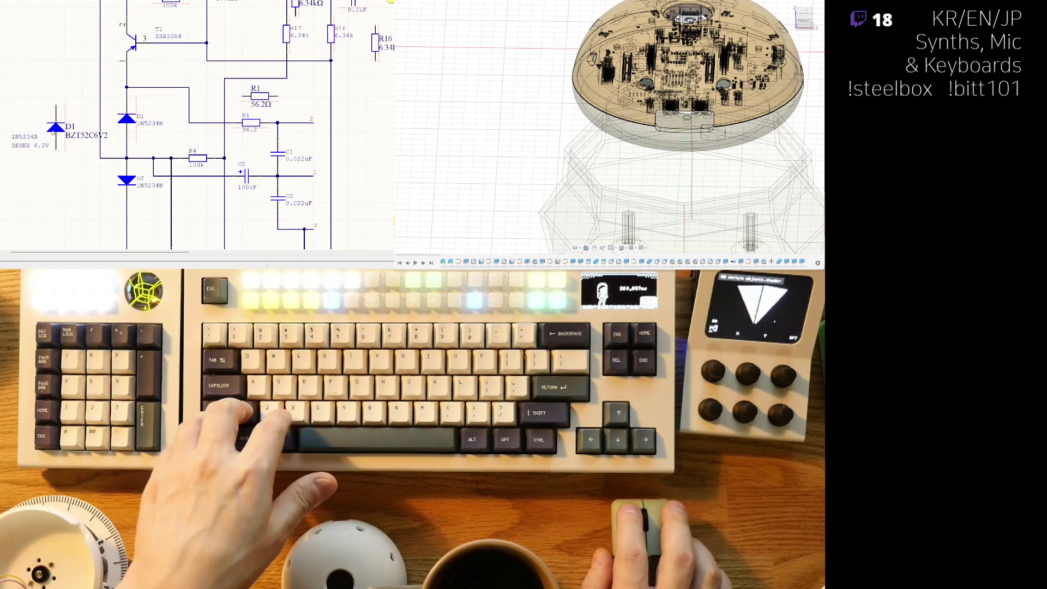
{"action": "left_click", "coordinate": [56, 128]}
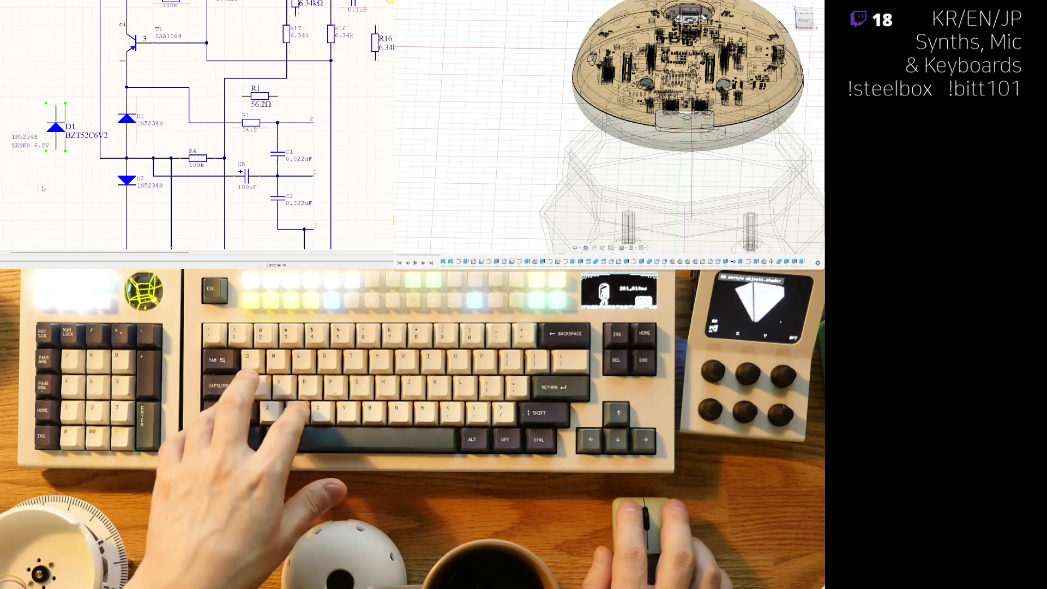
{"action": "key", "text": "ctrl+v"}
{"action": "left_click", "coordinate": [54, 172]}
{"action": "scroll", "coordinate": [197, 125], "scroll_direction": "right", "scroll_amount": 2}
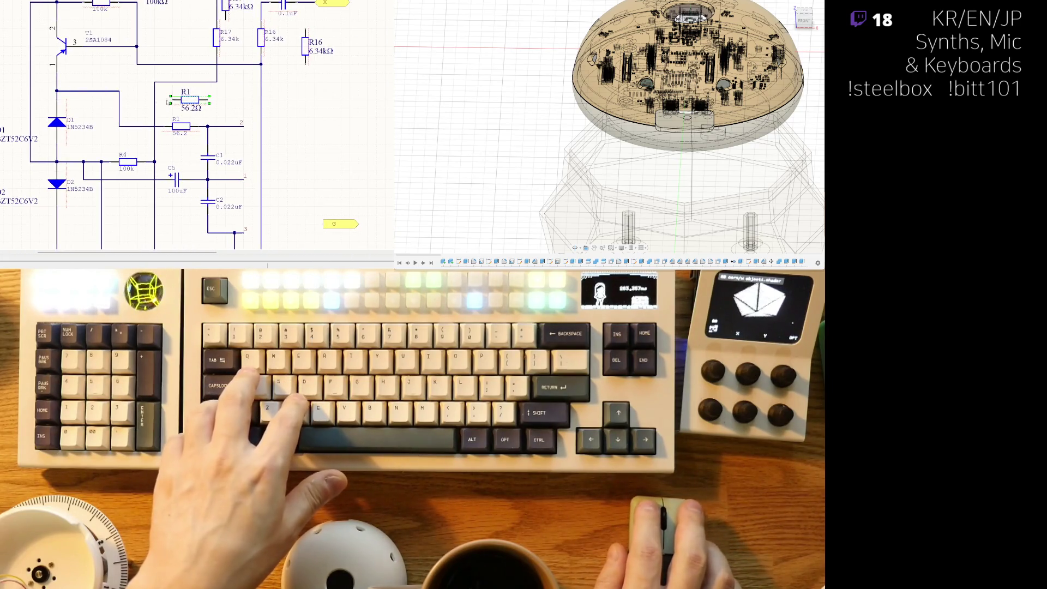
{"action": "key", "text": "ctrl+v"}
{"action": "left_click", "coordinate": [118, 145]}
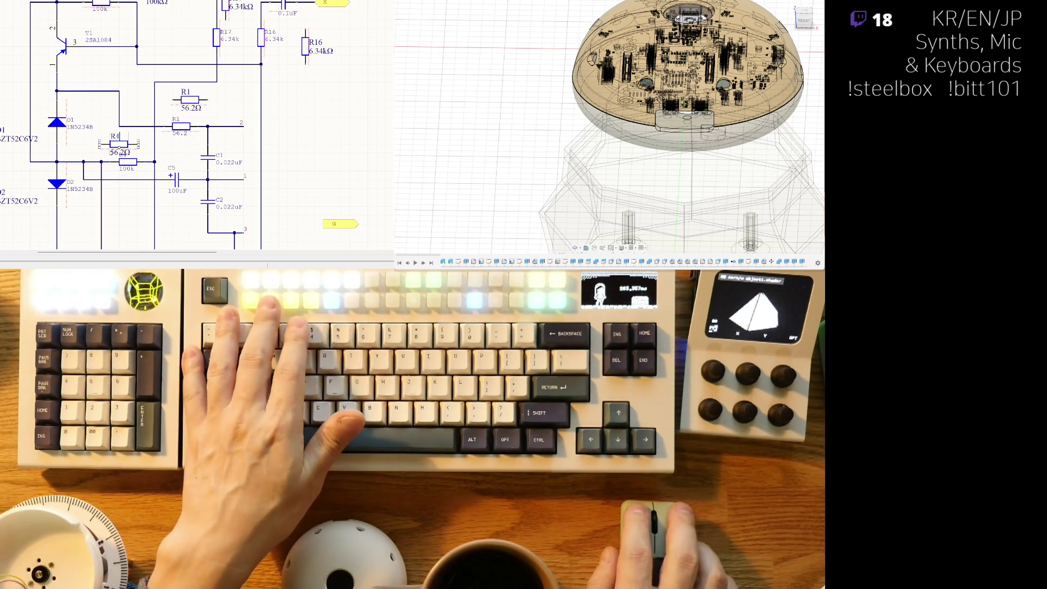
{"action": "key", "text": "ctrl+v"}
{"action": "double_click", "coordinate": [120, 152]}
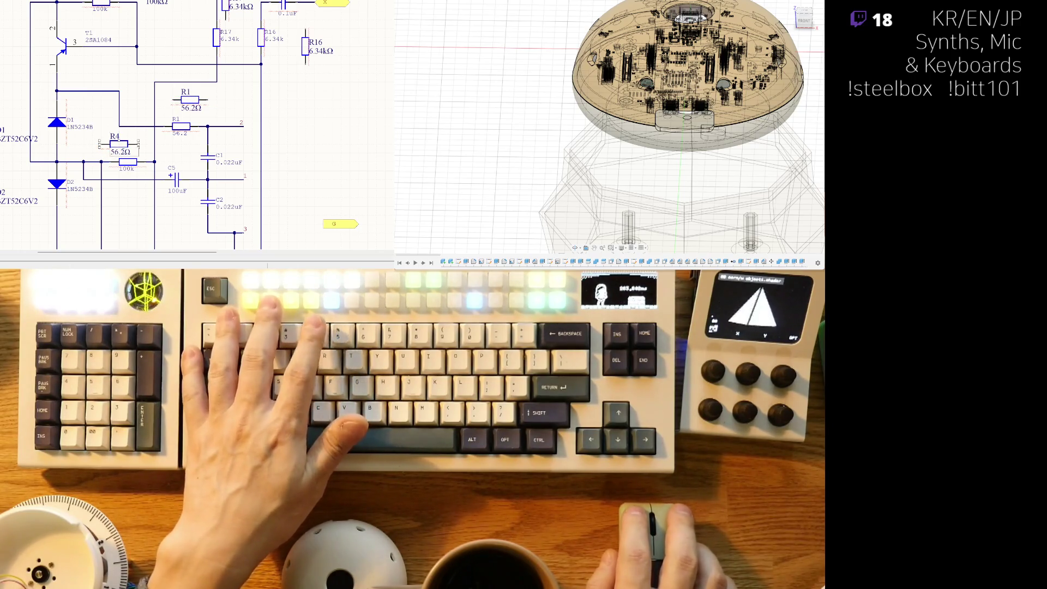
{"action": "type", "text": "100kΩ"}
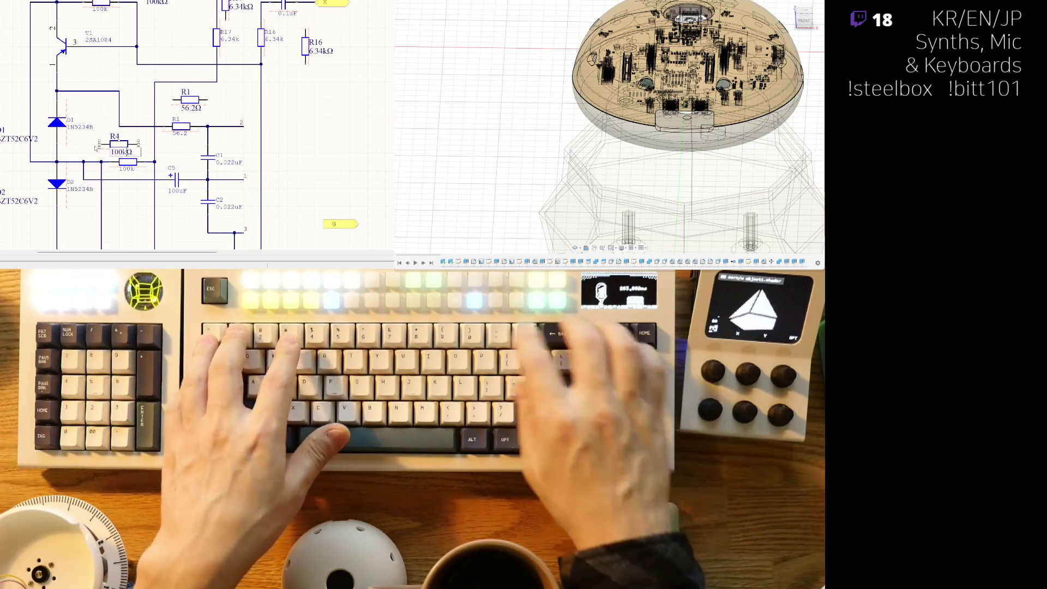
{"action": "key", "text": "Return"}
{"action": "left_click_drag", "start_coordinate": [133, 175], "coordinate": [108, 192]}
{"action": "right_click_drag", "start_coordinate": [107, 192], "coordinate": [151, 191]}
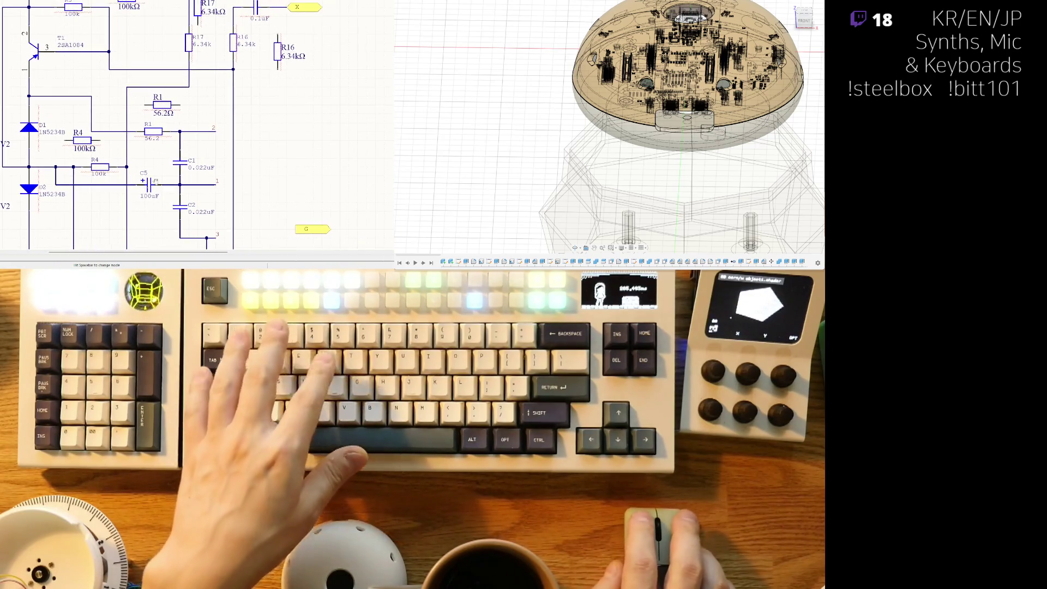
{"action": "left_click", "coordinate": [150, 188]}
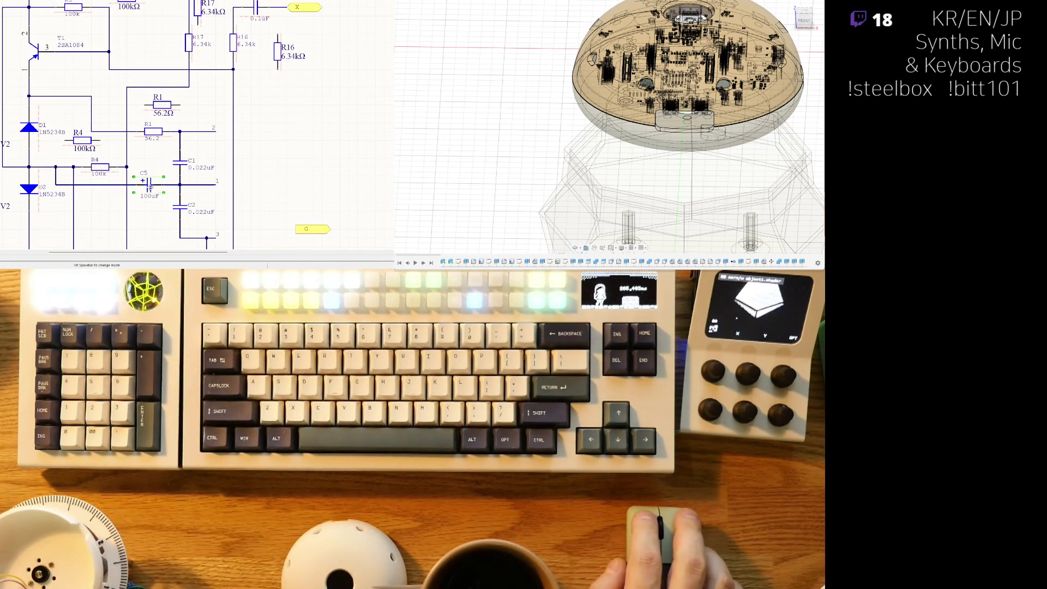
{"action": "key", "text": "Delete"}
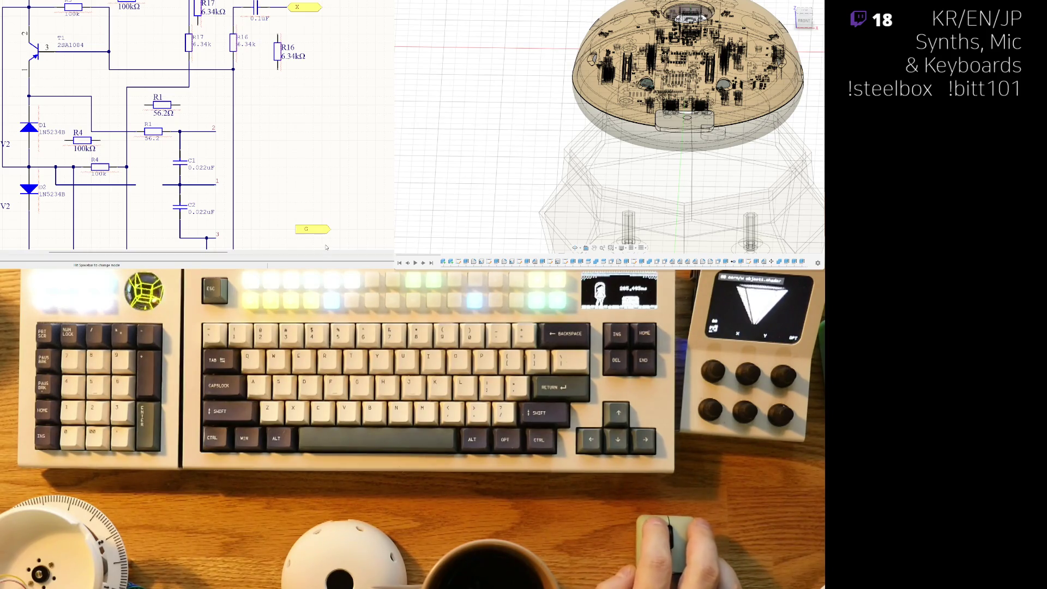
{"action": "key", "text": "ctrl+z"}
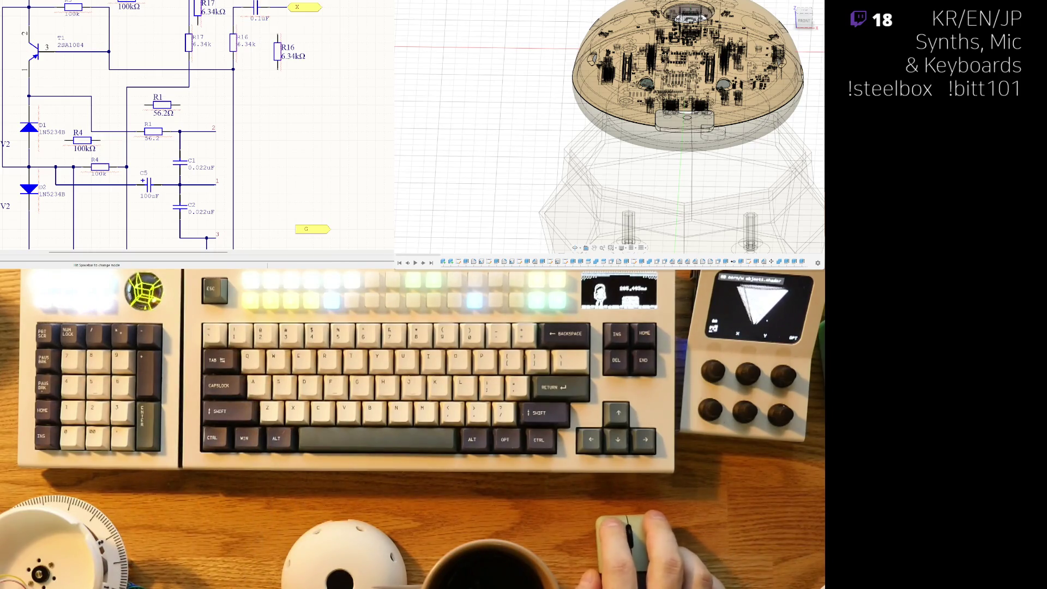
{"action": "left_click", "coordinate": [203, 64]}
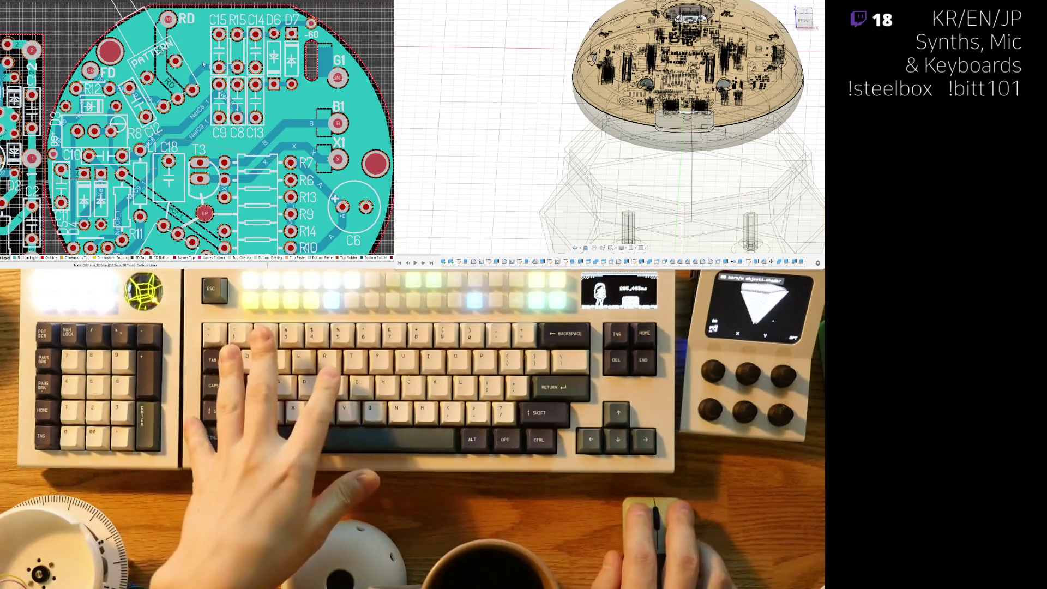
Step: Pan around the round PCB layout to inspect where its footprints are placed
{"action": "key", "text": "s"}
{"action": "key", "text": "a"}
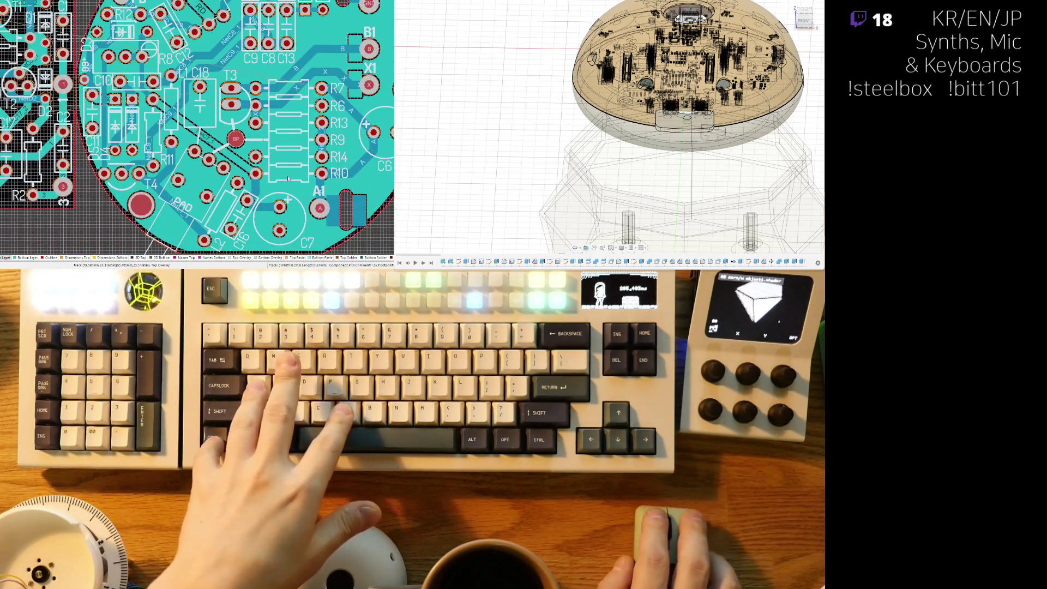
{"action": "key", "text": "a"}
{"action": "key", "text": "a"}
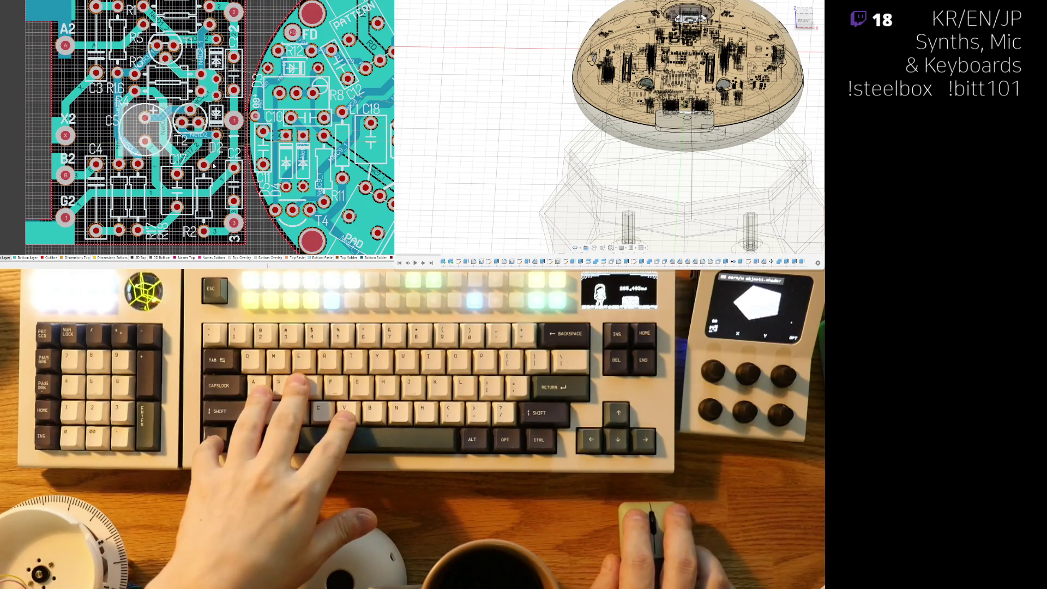
{"action": "right_click_drag", "start_coordinate": [259, 235], "coordinate": [59, 215]}
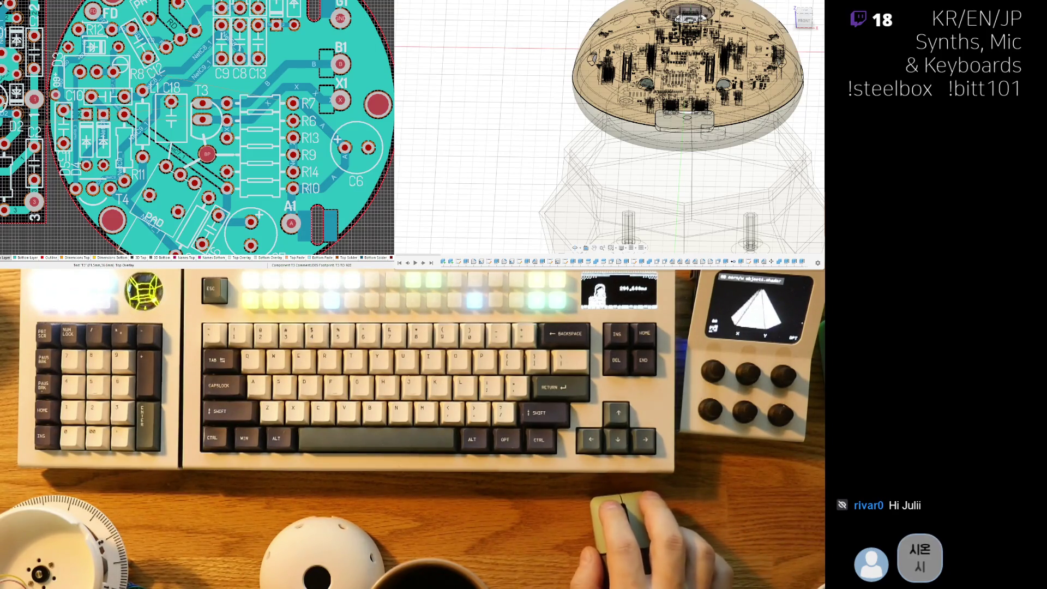
{"action": "mouse_move", "coordinate": [296, 80]}
{"action": "right_mouse_down"}
{"action": "mouse_move", "coordinate": [259, 126]}
{"action": "mouse_move", "coordinate": [315, 70]}
{"action": "right_mouse_up"}
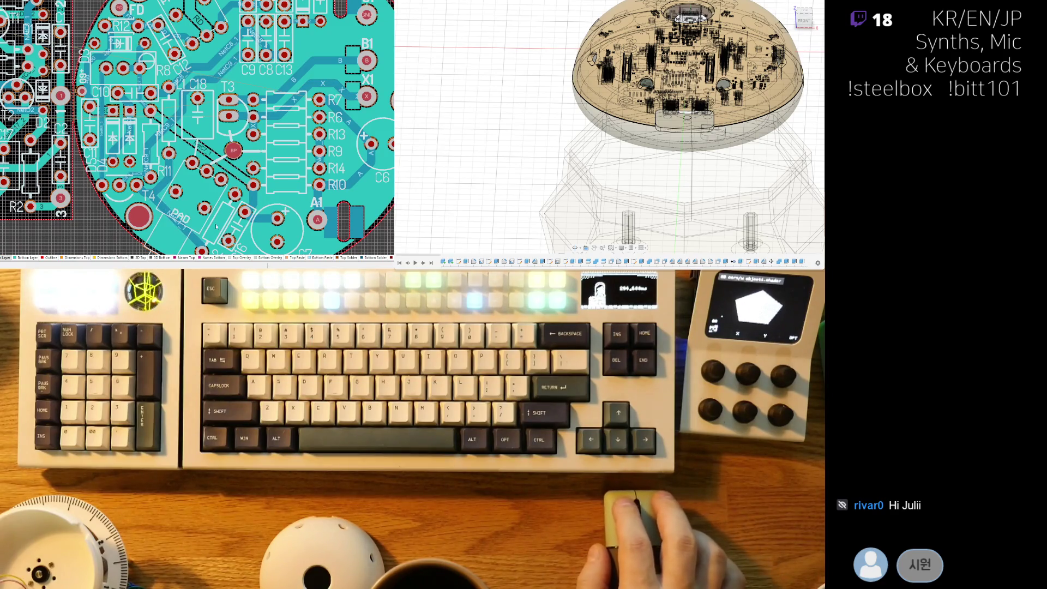
{"action": "mouse_move", "coordinate": [205, 113]}
{"action": "right_mouse_down"}
{"action": "mouse_move", "coordinate": [185, 113]}
{"action": "mouse_move", "coordinate": [204, 164]}
{"action": "mouse_move", "coordinate": [184, 131]}
{"action": "right_mouse_up"}
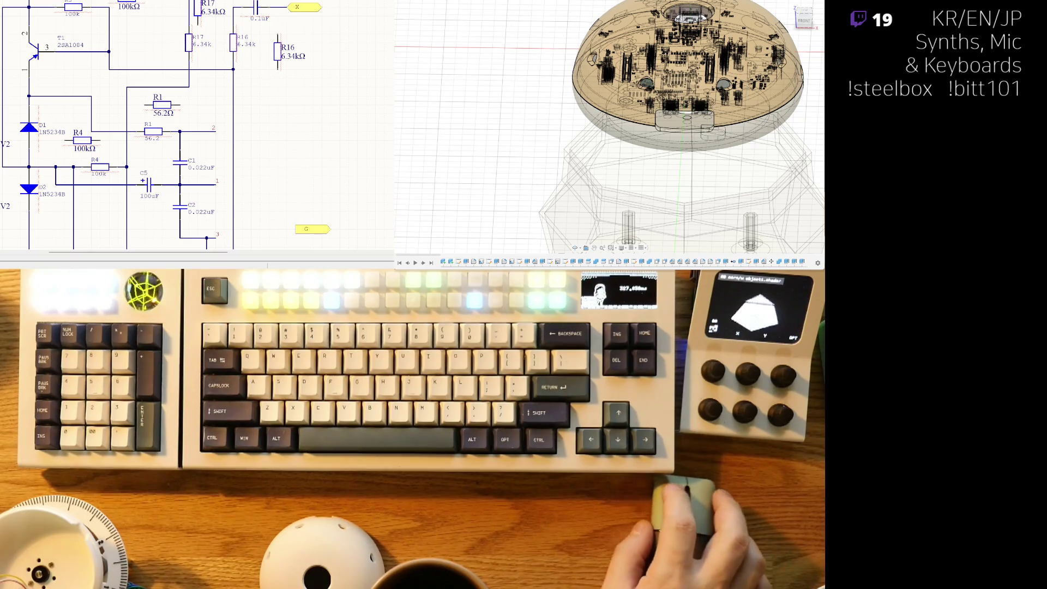
Step: Rotate the 1nF (102) 10% 500V capacitor horizontal and place it beside C1 and C2
{"action": "right_click_drag", "start_coordinate": [163, 126], "coordinate": [167, 128]}
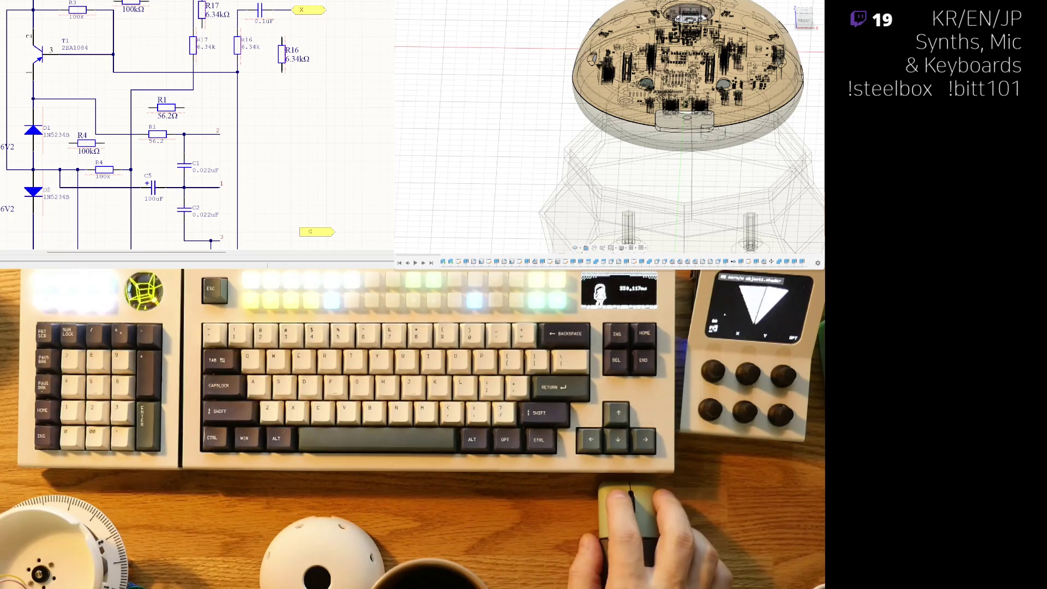
{"action": "right_click_drag", "start_coordinate": [165, 110], "coordinate": [172, 118]}
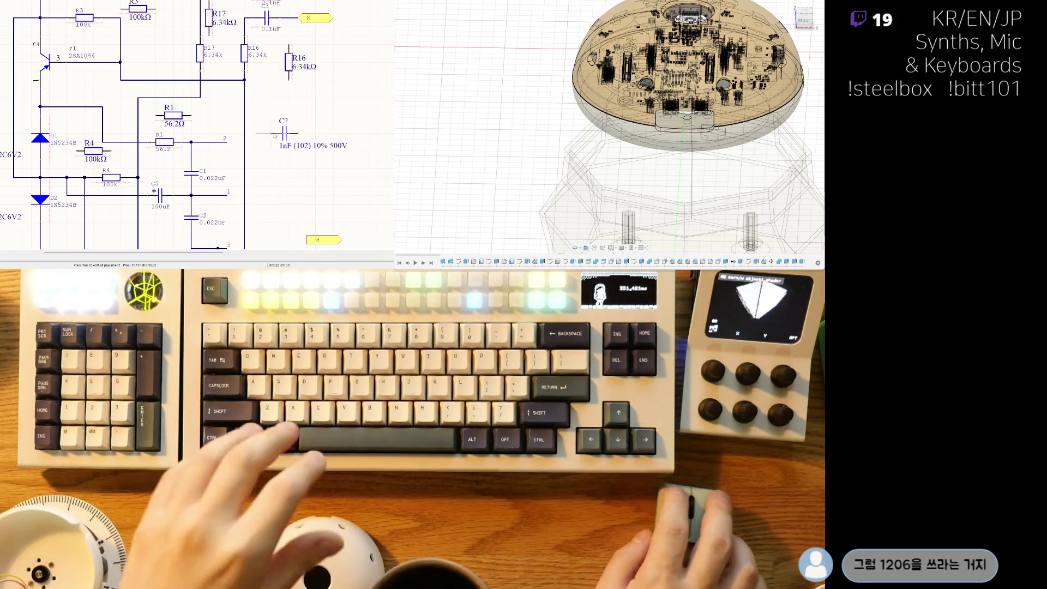
{"action": "key", "text": "space"}
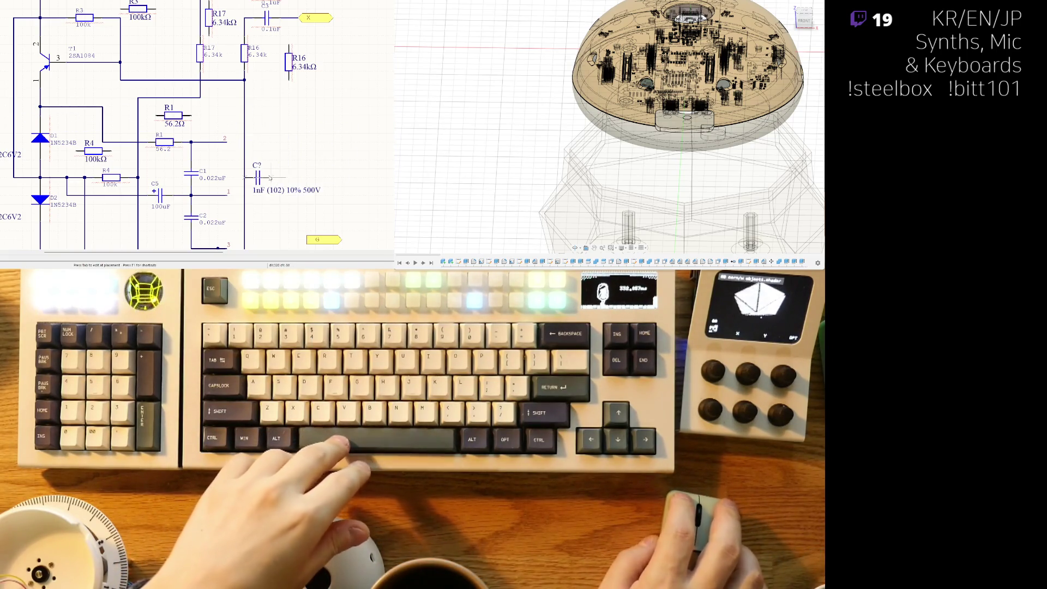
{"action": "left_click", "coordinate": [282, 172]}
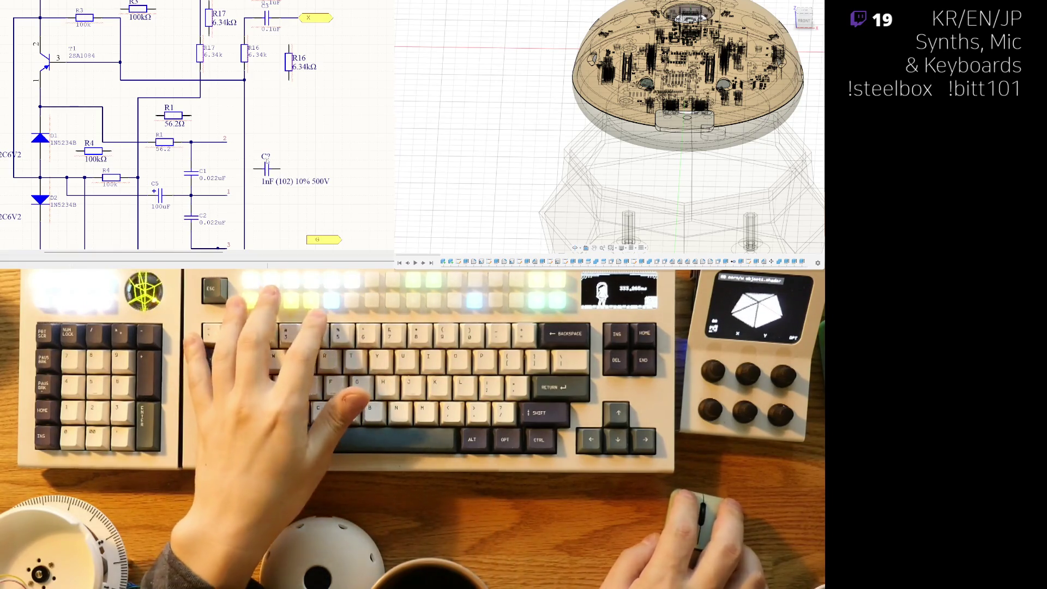
Step: End capacitor placement, annotate it as C1 via Tools > Annotation, and clear the selection
{"action": "key", "text": "Escape"}
{"action": "key", "text": "t"}
{"action": "key", "text": "a"}
{"action": "key", "text": "q"}
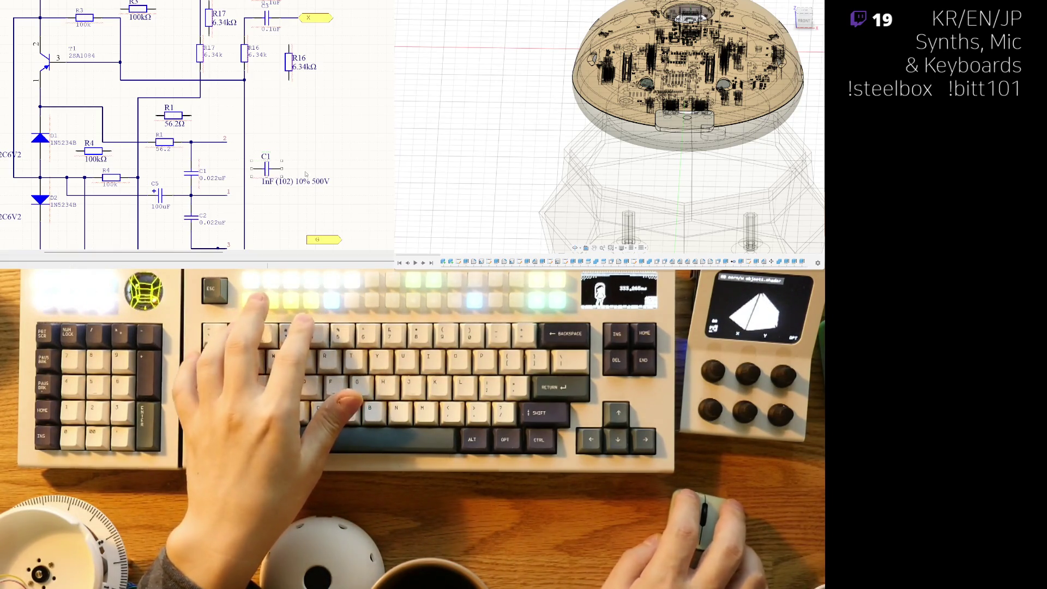
{"action": "key", "text": "x"}
{"action": "key", "text": "a"}
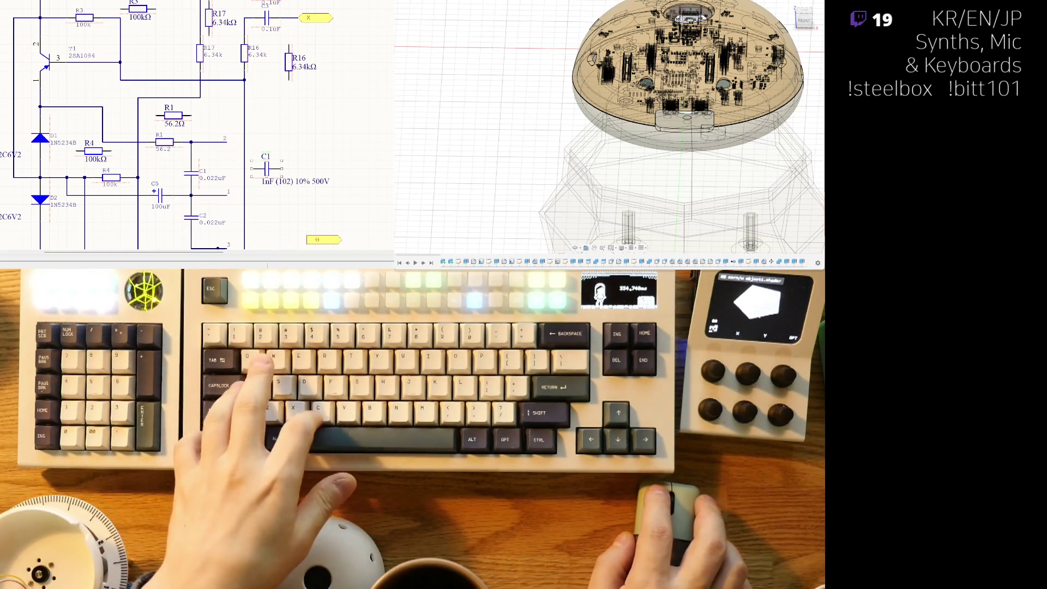
{"action": "double_click", "coordinate": [284, 181]}
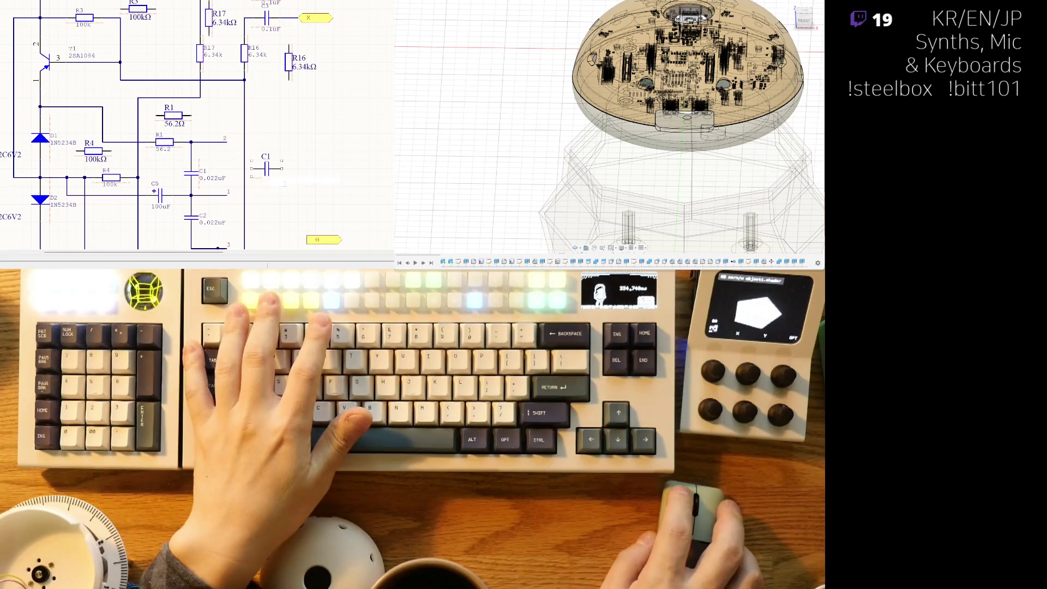
Step: Replace the capacitor's 1nF (102) 10% 500V value text with 22nF
{"action": "type", "text": "221nF (102) 10% 500V"}
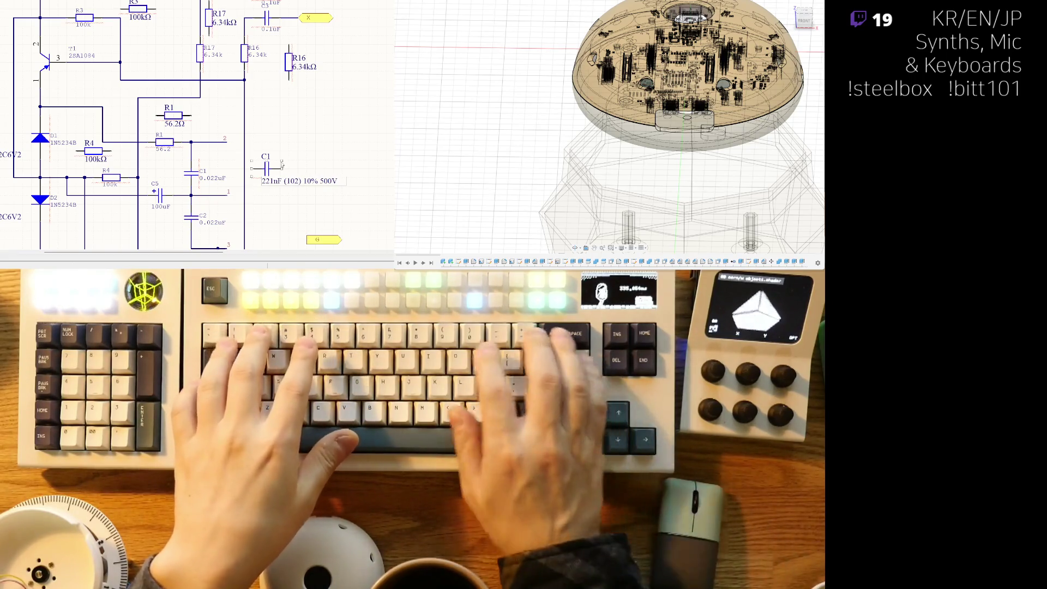
{"action": "type", "text": "nf"}
{"action": "key", "text": "ctrl+shift+Right"}
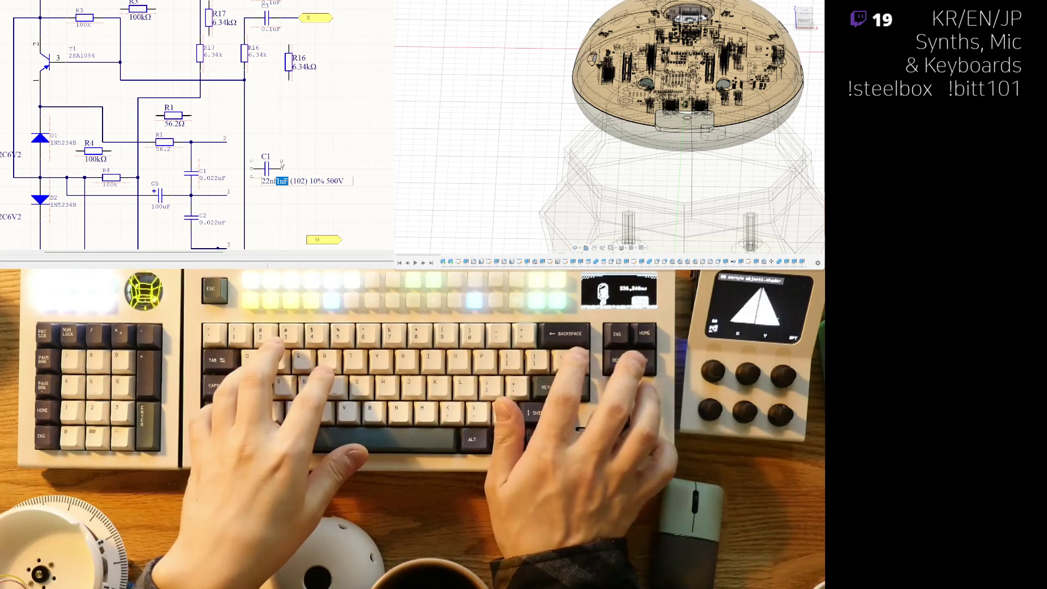
{"action": "key", "text": "Delete"}
{"action": "key", "text": "BackSpace"}
{"action": "type", "text": "F"}
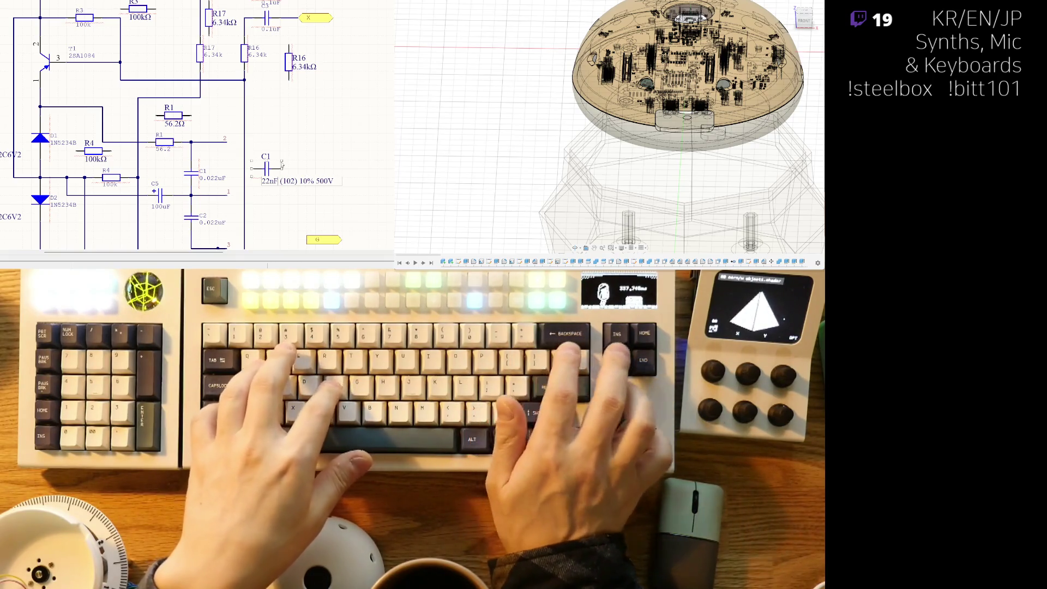
{"action": "key", "text": "Delete"}
{"action": "key", "text": "Delete"}
{"action": "key", "text": "Delete"}
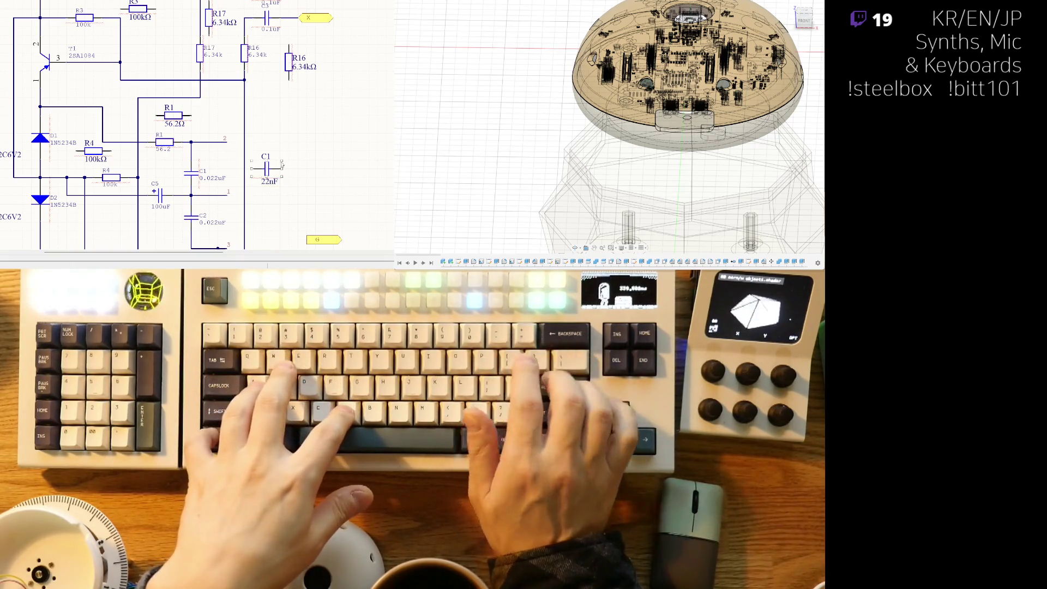
Step: Restore the 22nF ECHU1C223GX5 label under C1 and move the capacitor into empty space
{"action": "right_click", "coordinate": [282, 163]}
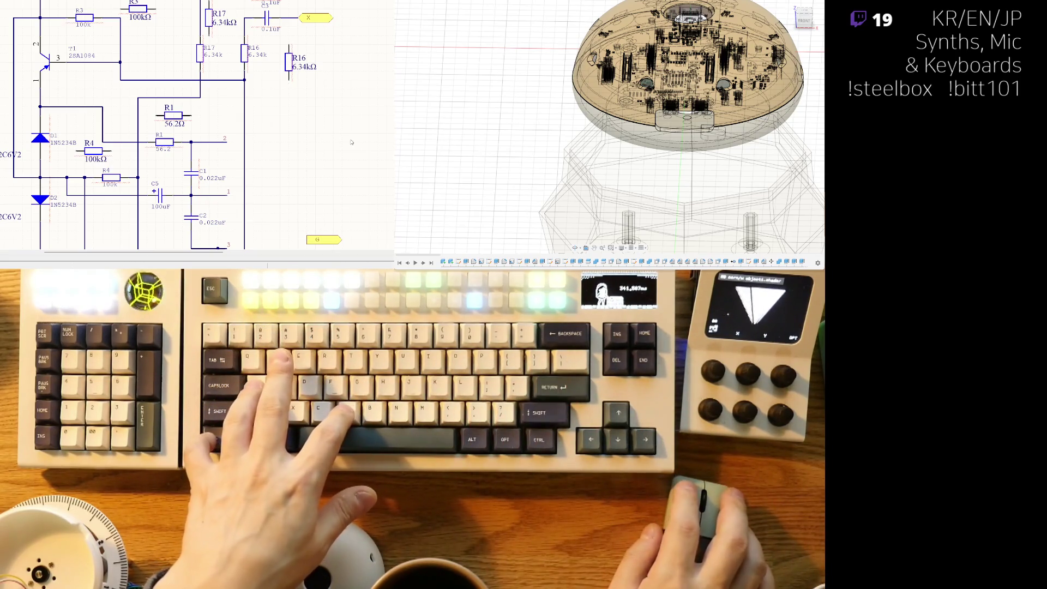
{"action": "left_click", "coordinate": [266, 169]}
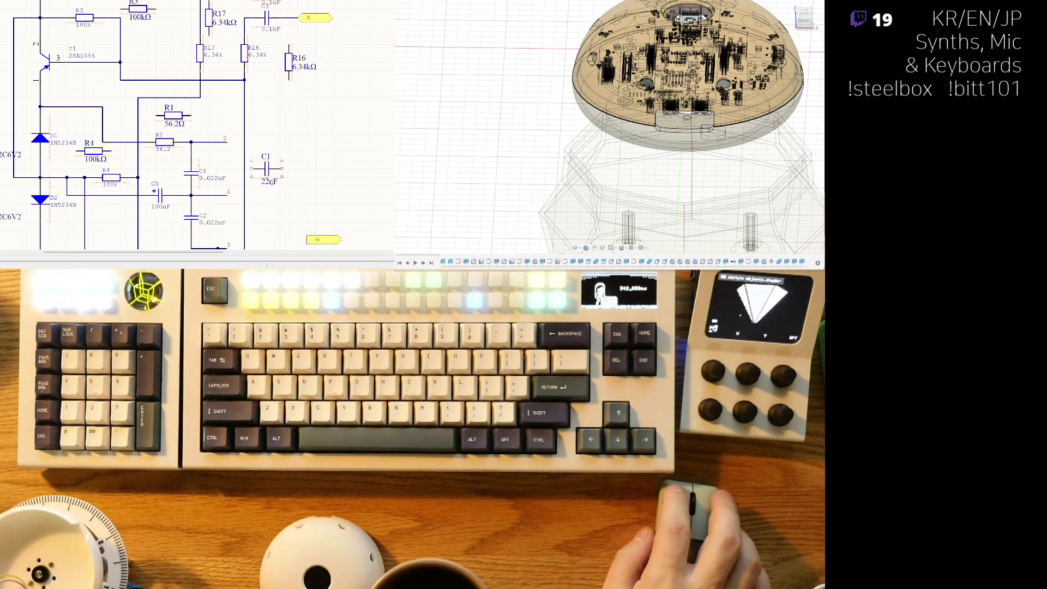
{"action": "left_click", "coordinate": [269, 181]}
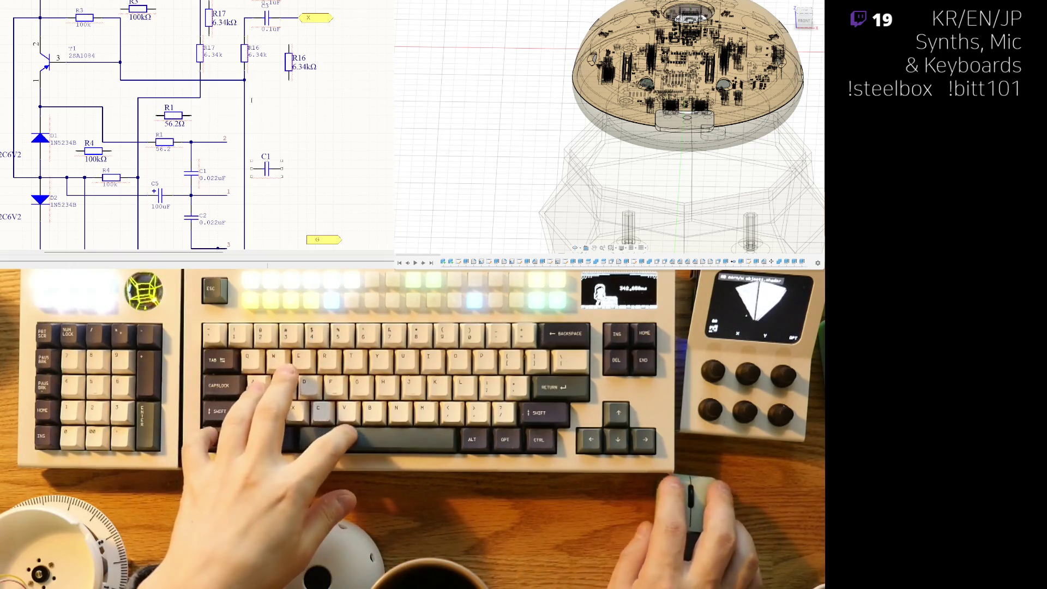
{"action": "type", "text": "22nF ECHU1C223GX5"}
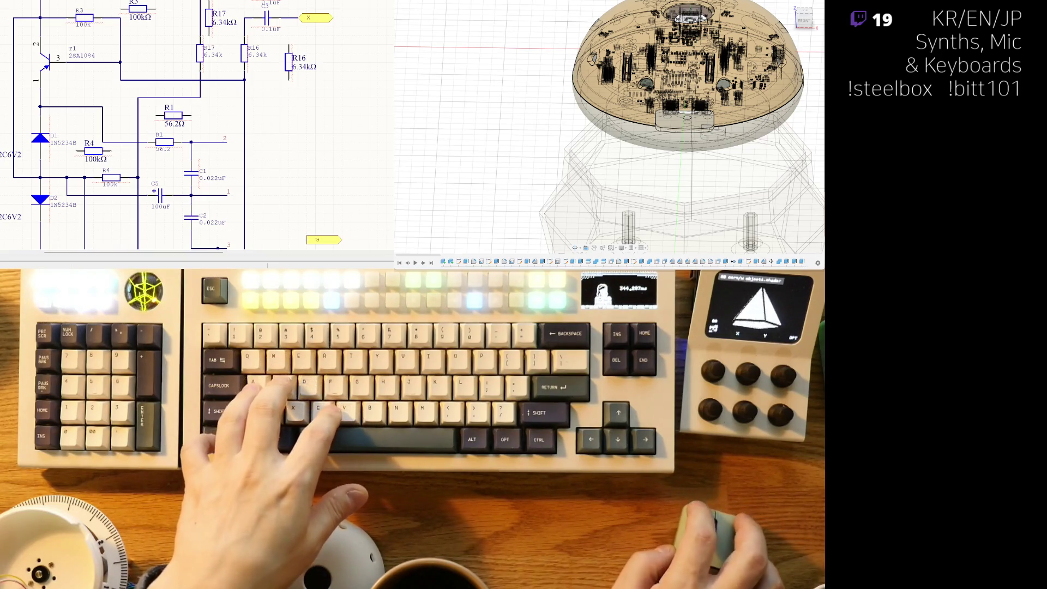
{"action": "key", "text": "ctrl+v"}
{"action": "right_click_drag", "start_coordinate": [228, 179], "coordinate": [212, 158]}
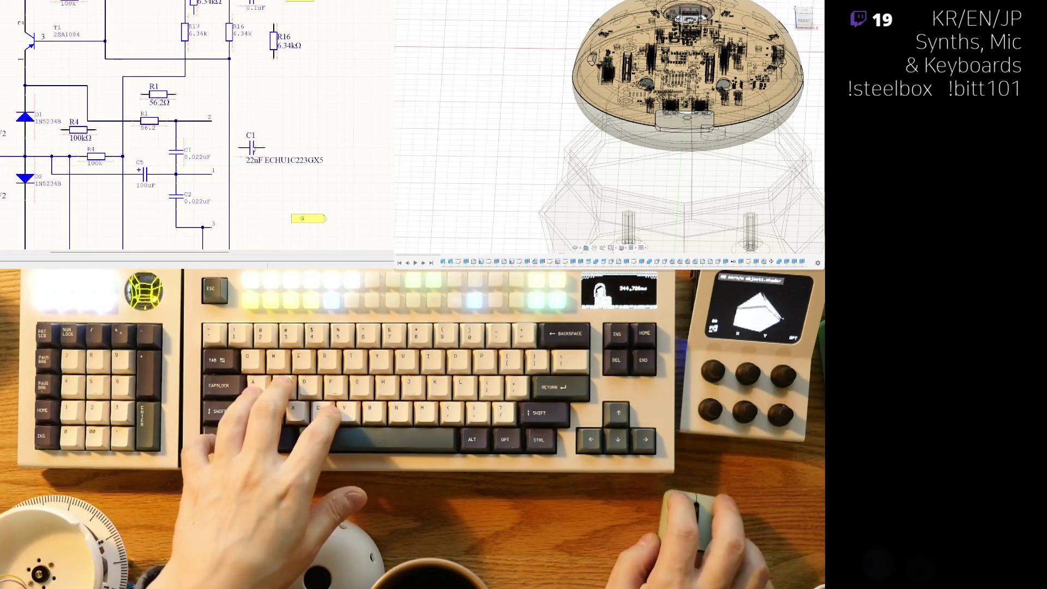
Step: Paste another 22nF ECHU1C223GX5 capacitor and drop it directly below C1 as C2
{"action": "key", "text": "ctrl+v"}
{"action": "left_click", "coordinate": [270, 187]}
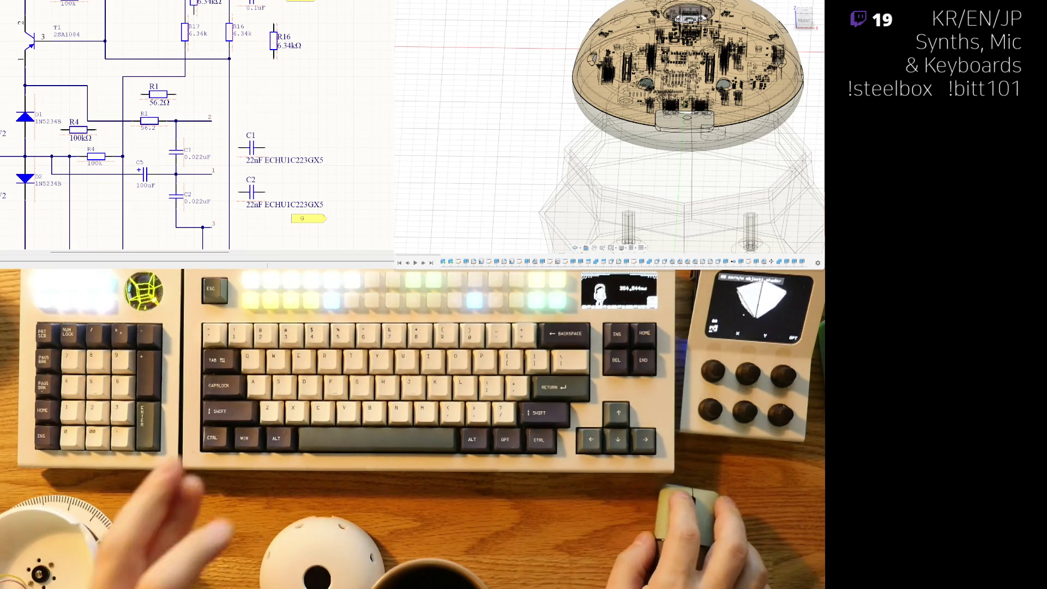
Step: Pan to the diode/resistor circuit beside the new C1 and C2, and select capacitor C17
{"action": "mouse_move", "coordinate": [265, 177]}
{"action": "right_mouse_down"}
{"action": "mouse_move", "coordinate": [248, 187]}
{"action": "mouse_move", "coordinate": [267, 136]}
{"action": "right_mouse_up"}
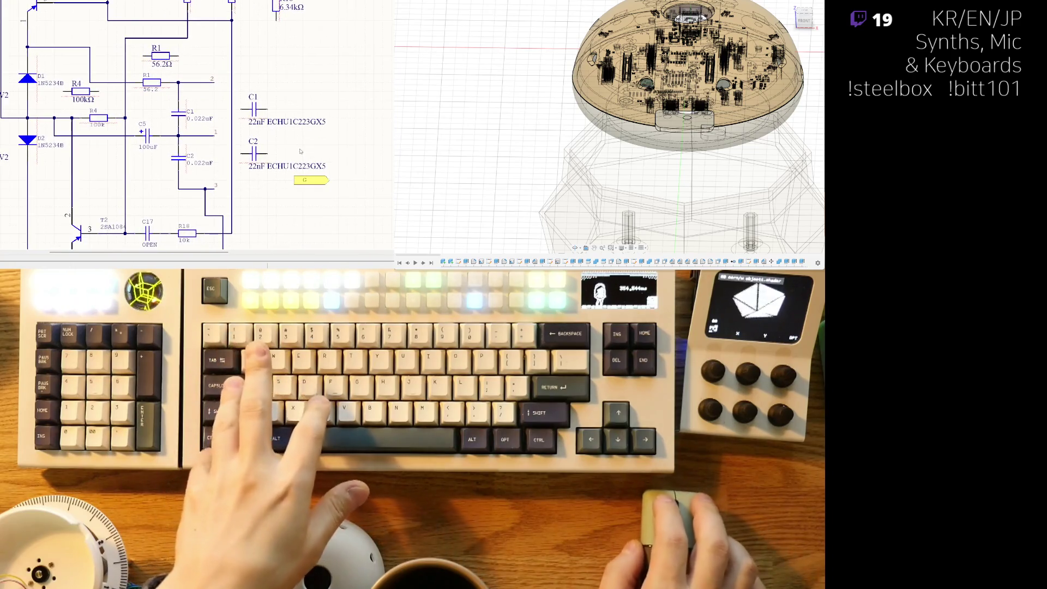
{"action": "right_click_drag", "start_coordinate": [243, 200], "coordinate": [253, 190]}
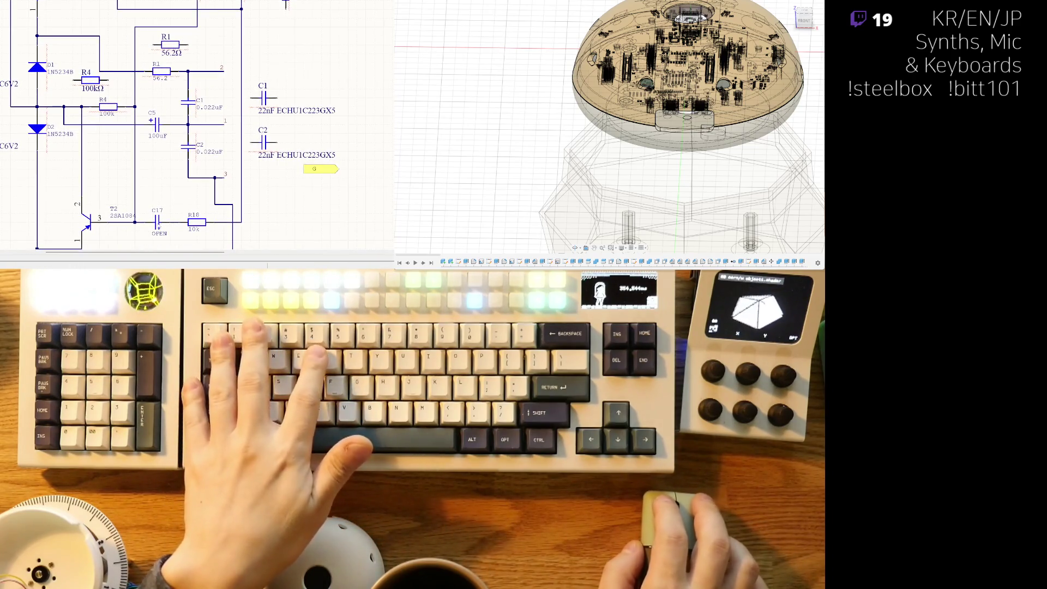
{"action": "left_click", "coordinate": [157, 222]}
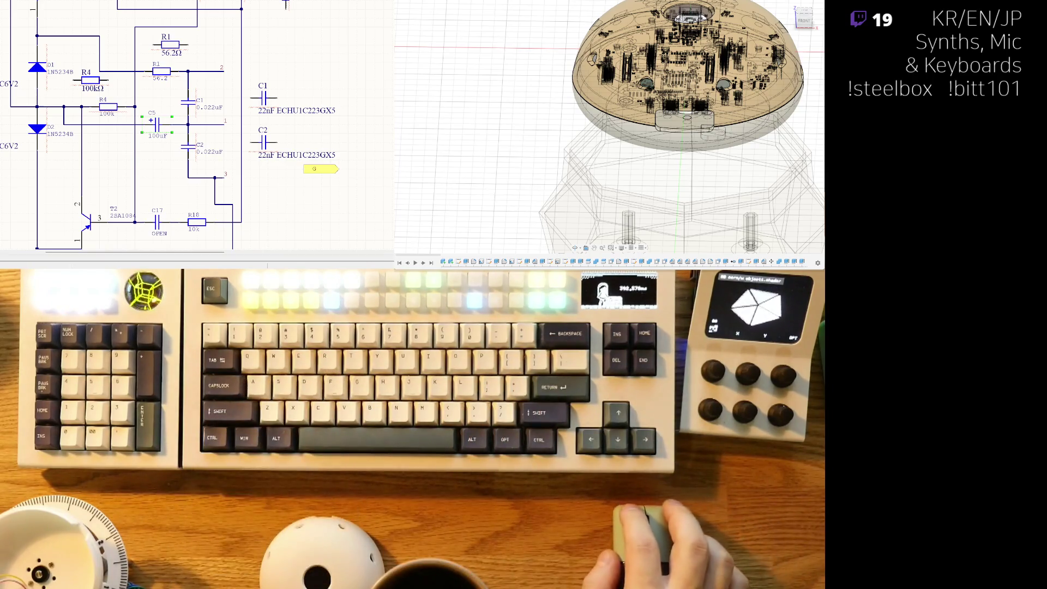
Step: Bring capacitor C5 into view, delete it, then undo to restore it
{"action": "right_click_drag", "start_coordinate": [151, 135], "coordinate": [198, 125]}
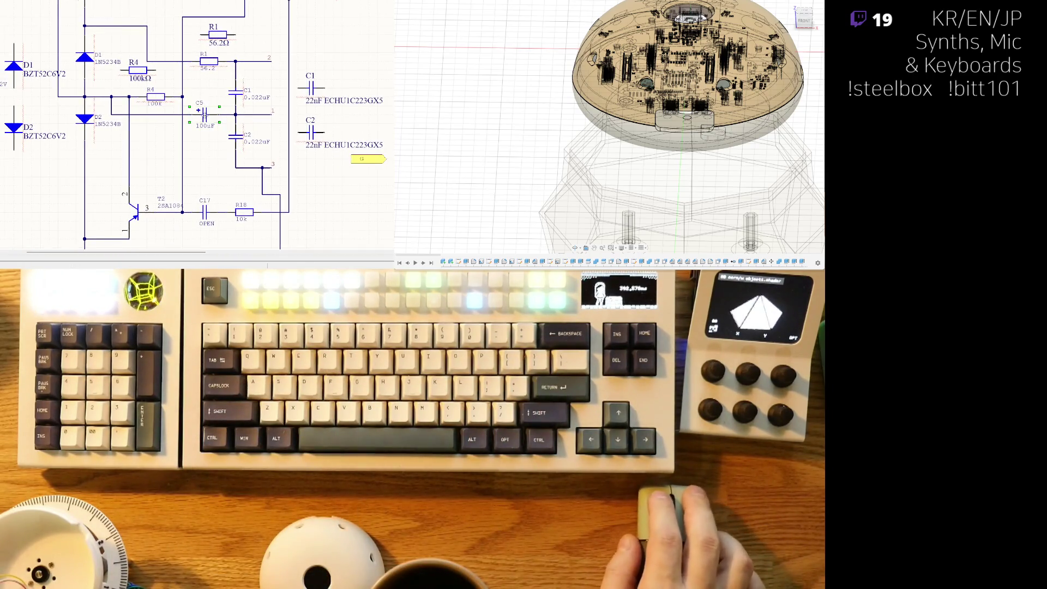
{"action": "key", "text": "Delete"}
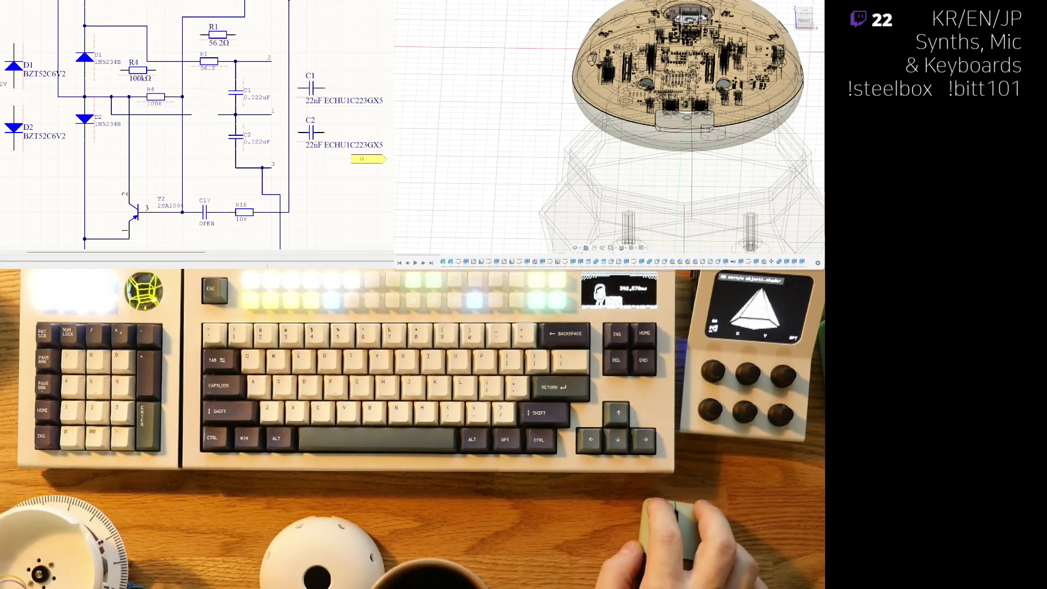
{"action": "key", "text": "ctrl+z"}
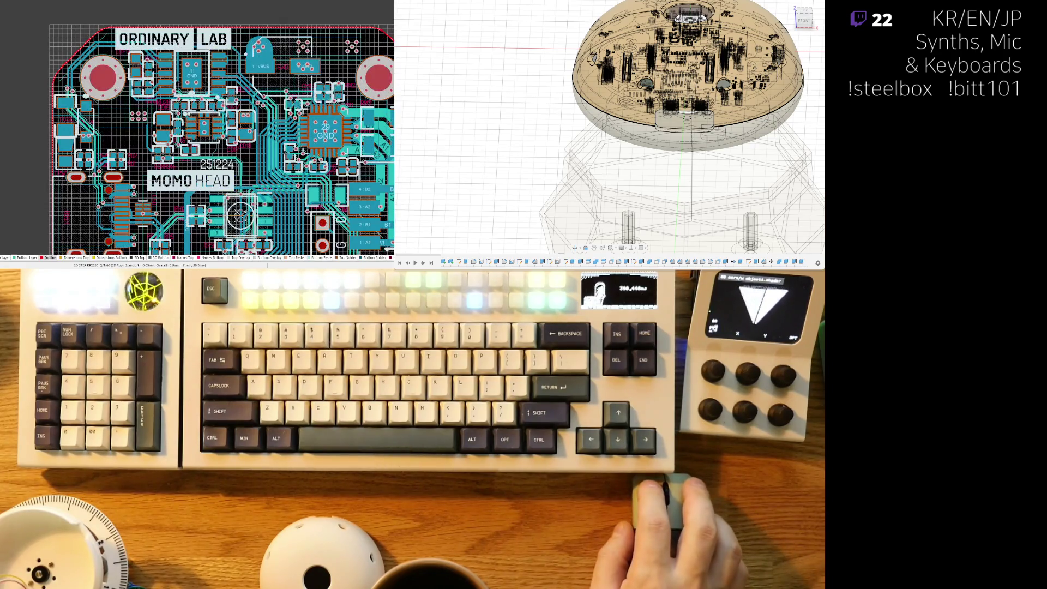
Step: Zoom the MOMO HEAD PCB and select the VBUS connector footprint
{"action": "scroll", "coordinate": [254, 126], "scroll_direction": "up", "scroll_amount": 3, "text": "ctrl"}
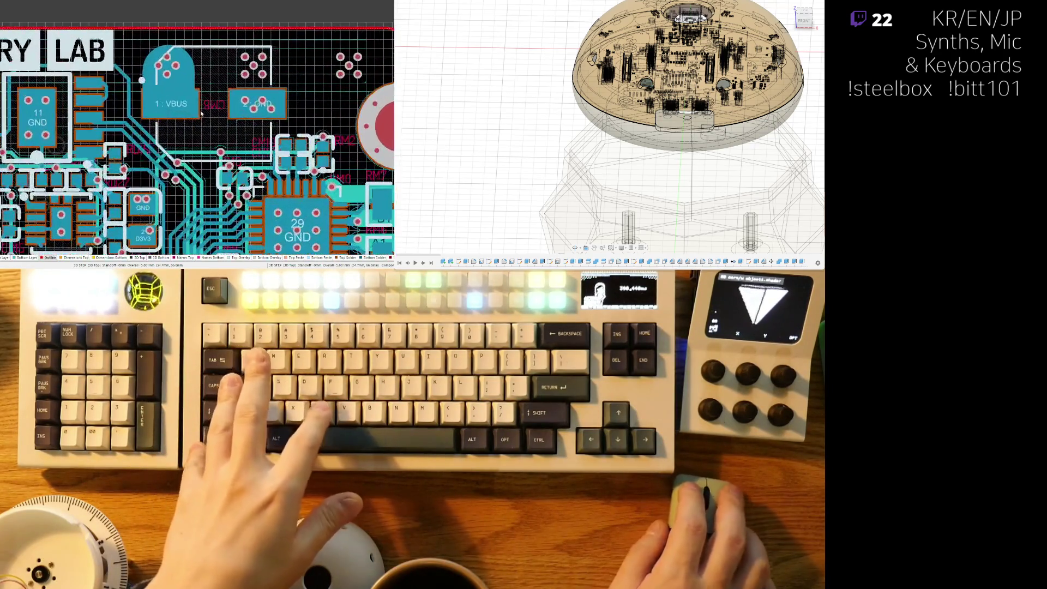
{"action": "left_click", "coordinate": [203, 127]}
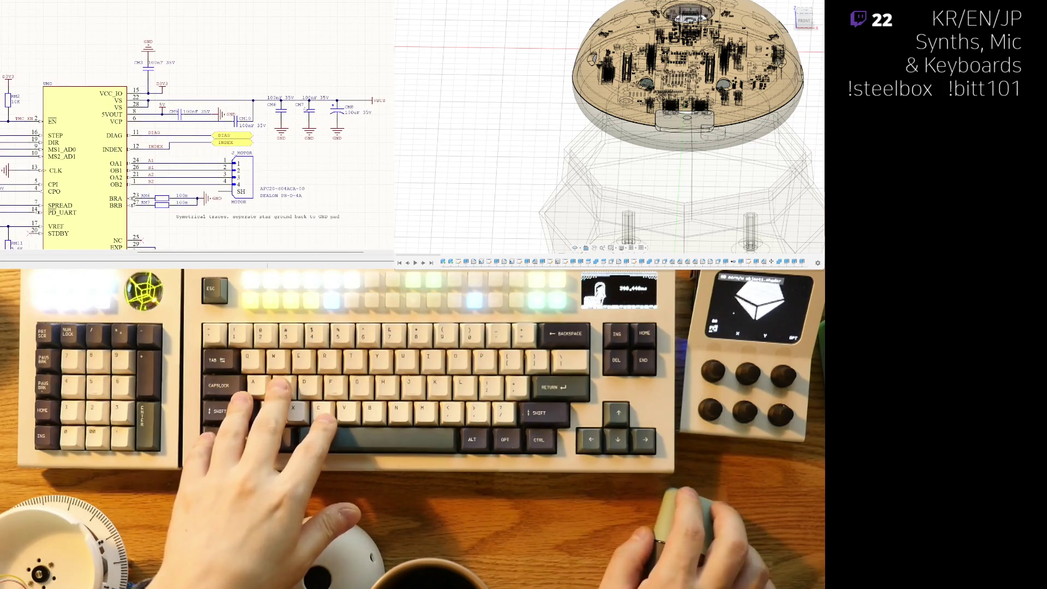
Step: Cut the 100nF capacitor CM8 from the motor driver sheet and pan across the driver circuit
{"action": "key", "text": "ctrl+x"}
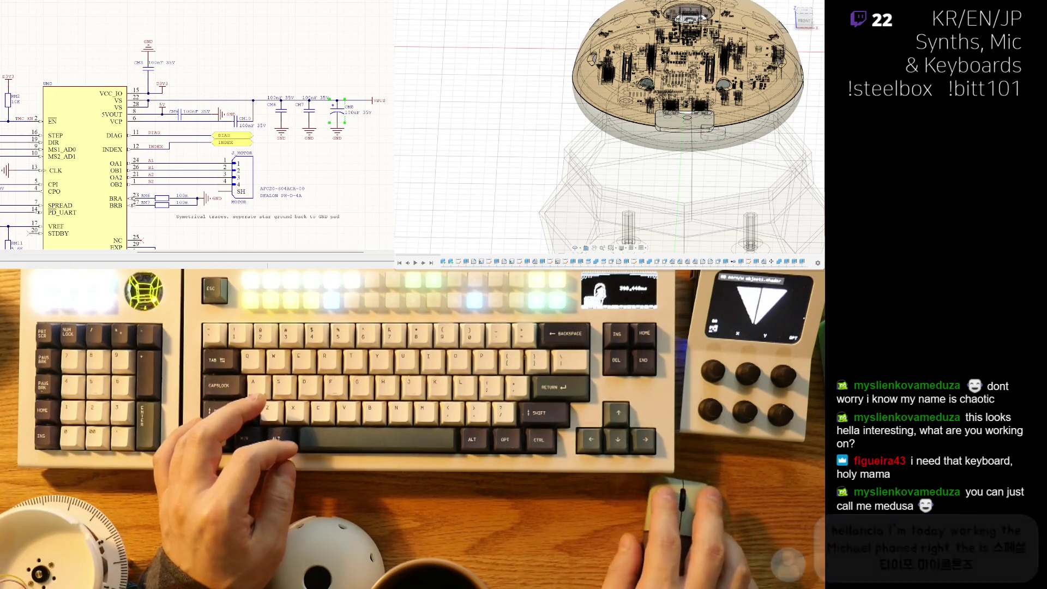
{"action": "middle_click_drag", "start_coordinate": [196, 126], "coordinate": [254, 85]}
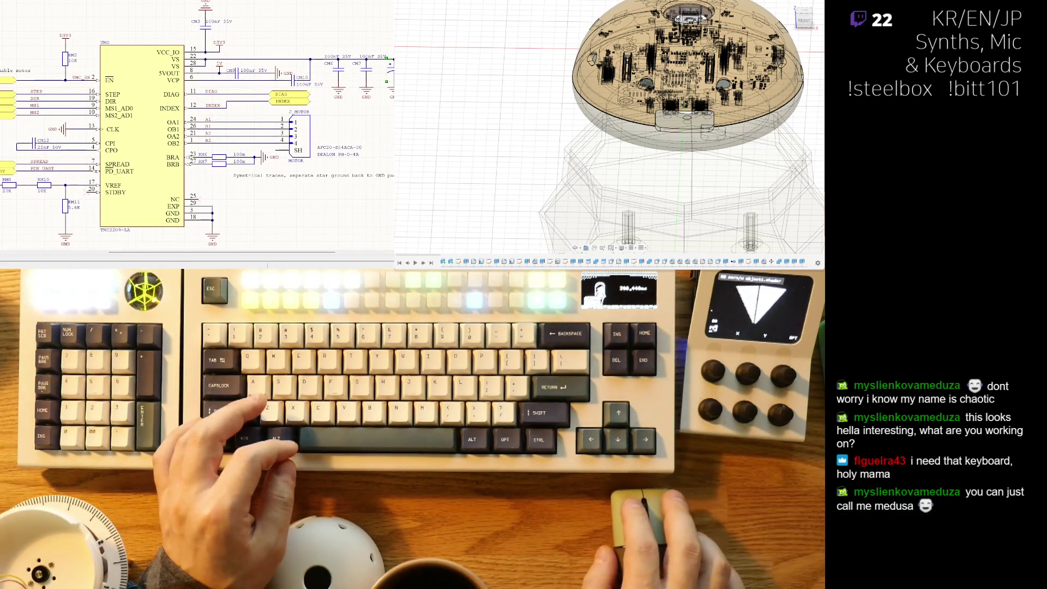
Step: Pan the schematic to bring the diode and resistor circuit into view
{"action": "mouse_move", "coordinate": [229, 153]}
{"action": "middle_mouse_down"}
{"action": "mouse_move", "coordinate": [163, 188]}
{"action": "mouse_move", "coordinate": [172, 192]}
{"action": "middle_mouse_up"}
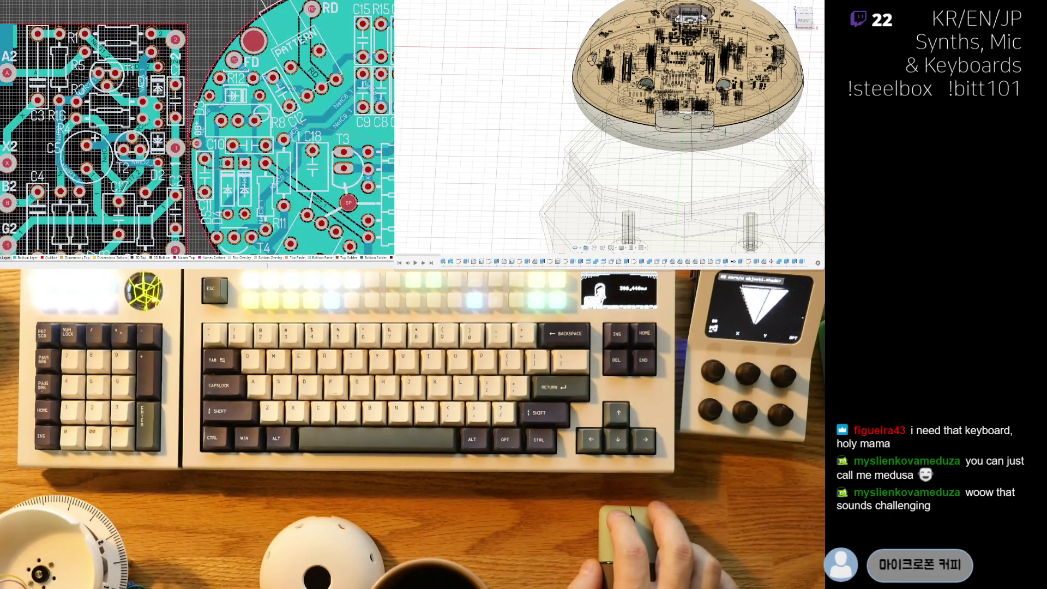
{"action": "middle_click_drag", "start_coordinate": [43, 178], "coordinate": [91, 162]}
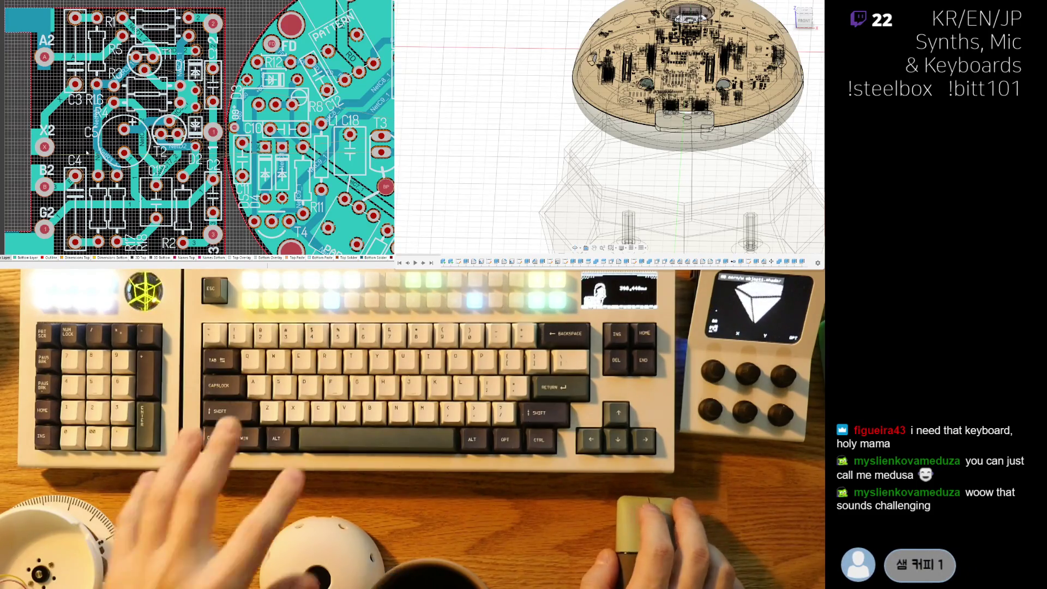
{"action": "scroll", "coordinate": [91, 151], "scroll_direction": "up", "scroll_amount": 2, "text": "ctrl"}
{"action": "scroll", "coordinate": [95, 163], "scroll_direction": "down", "scroll_amount": 2, "text": "ctrl"}
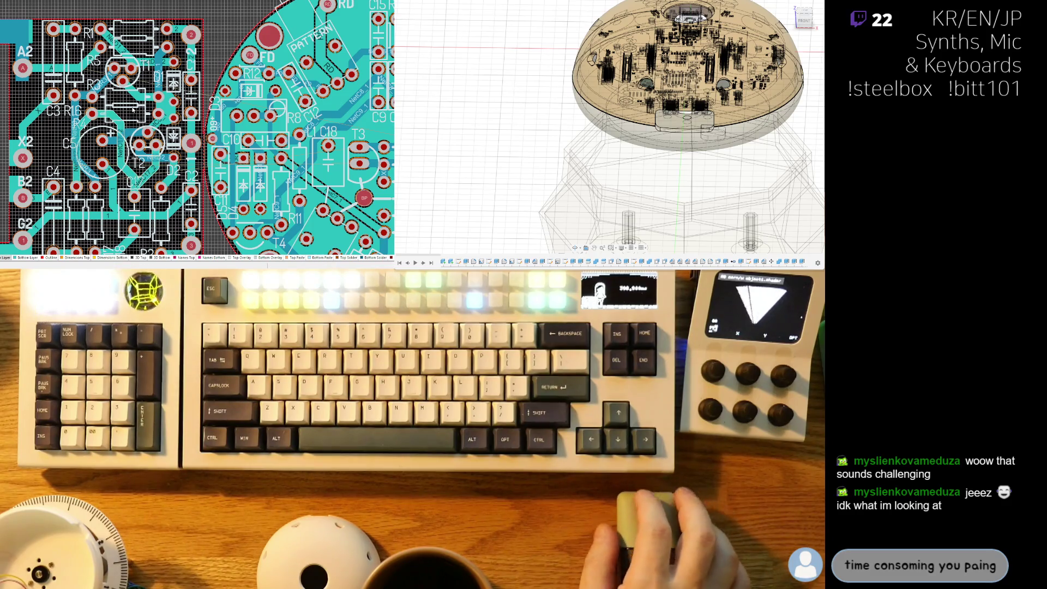
{"action": "left_click", "coordinate": [154, 60]}
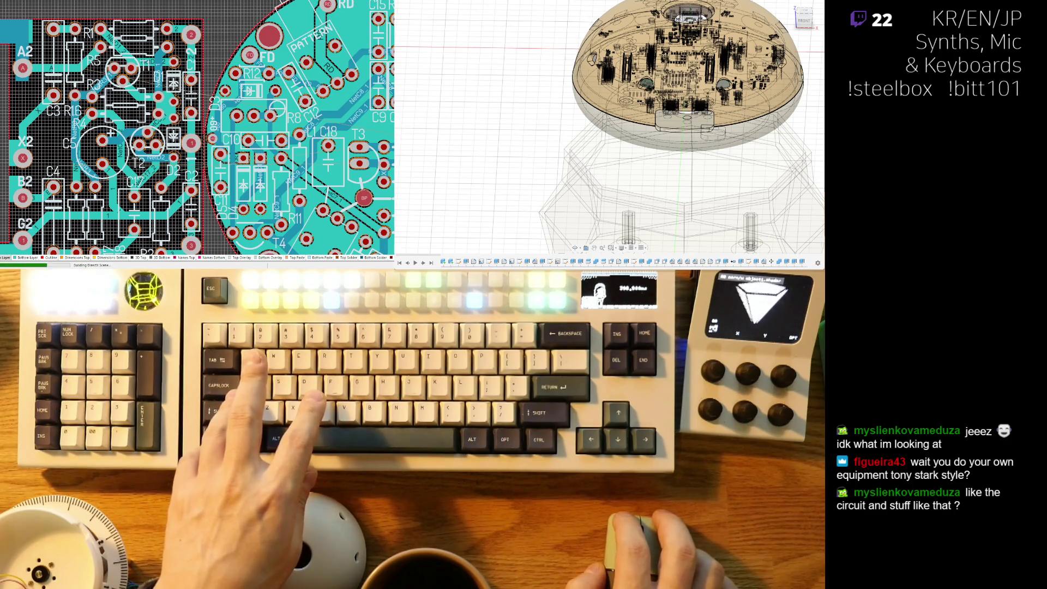
Step: Switch the board to 3D view and flip it to inspect its underside
{"action": "scroll", "coordinate": [197, 127], "scroll_direction": "down", "scroll_amount": 5, "text": "ctrl"}
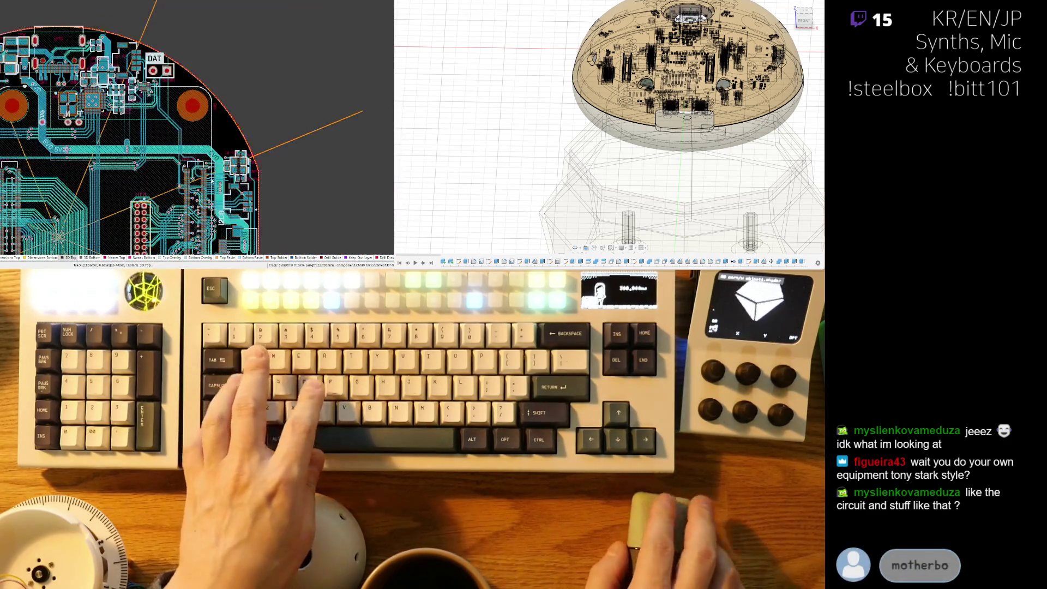
{"action": "key", "text": "3"}
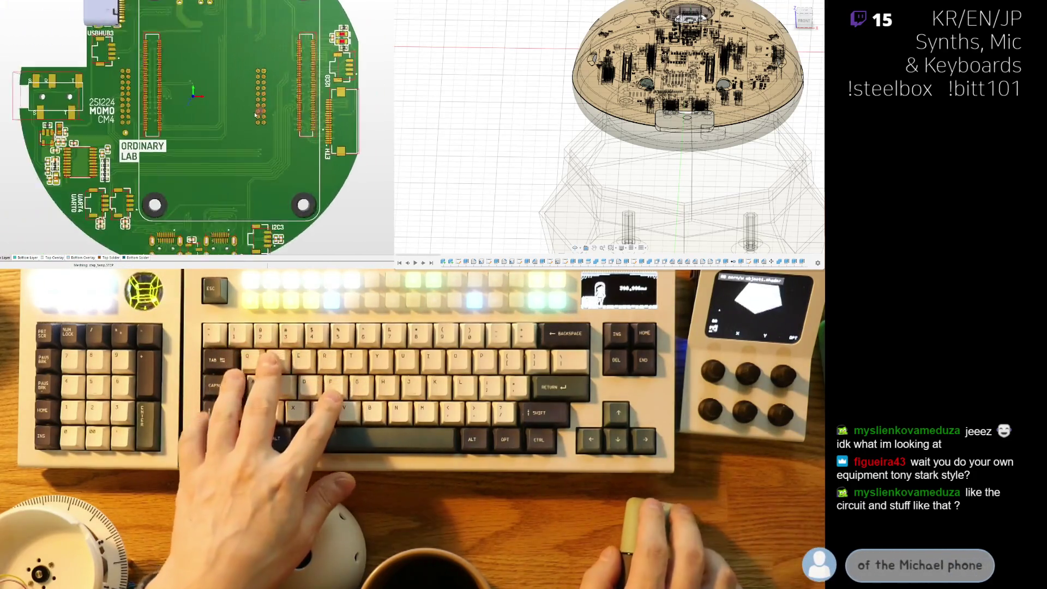
{"action": "key", "text": "v"}
{"action": "key", "text": "b"}
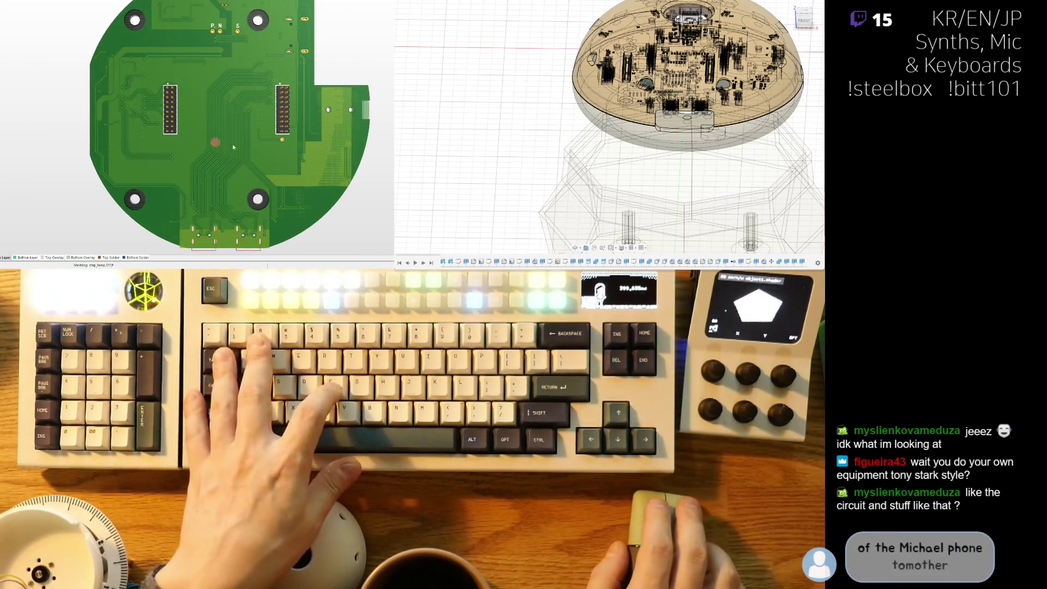
{"action": "scroll", "coordinate": [233, 147], "scroll_direction": "up", "scroll_amount": 5, "text": "ctrl"}
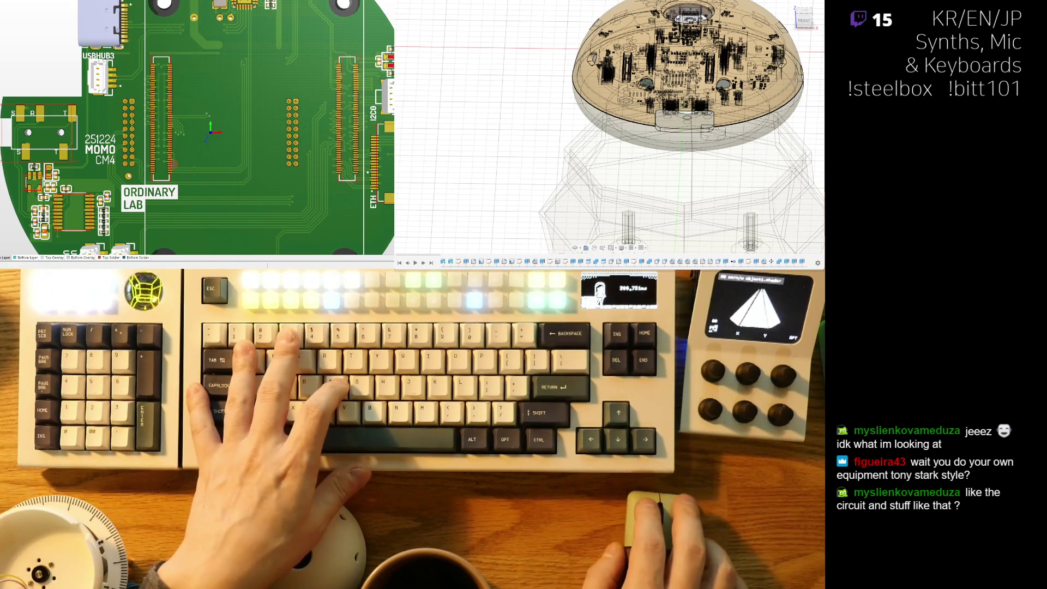
Step: Bring the MOMO{8} board into view in 3D and reposition it
{"action": "key", "text": "v"}
{"action": "key", "text": "b"}
{"action": "scroll", "coordinate": [186, 143], "scroll_direction": "up", "scroll_amount": 5, "text": "ctrl"}
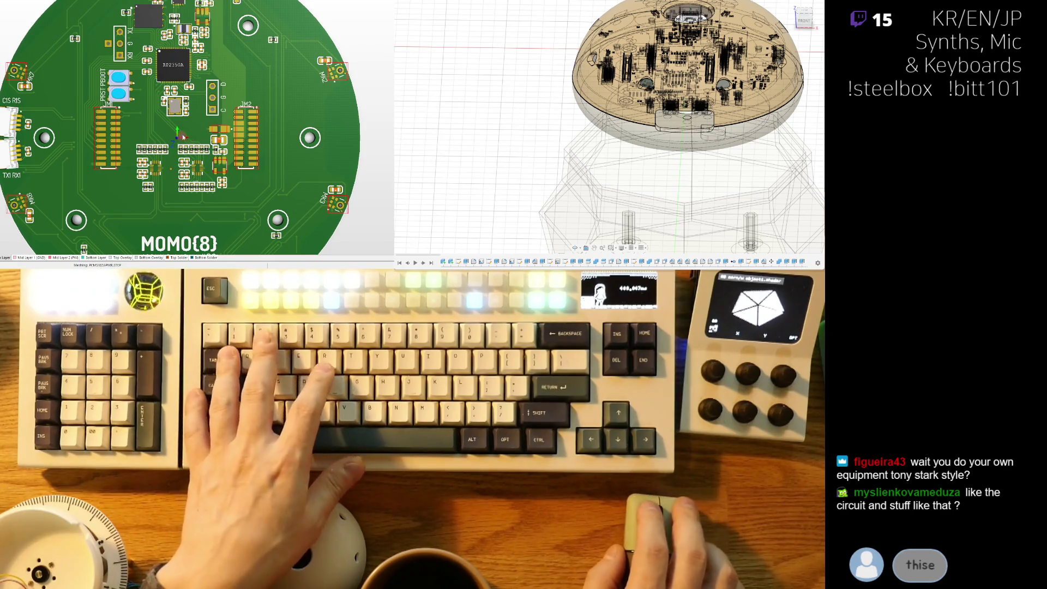
{"action": "scroll", "coordinate": [135, 30], "scroll_direction": "down", "scroll_amount": 2, "text": "ctrl"}
{"action": "right_click_drag", "start_coordinate": [134, 28], "coordinate": [125, 37]}
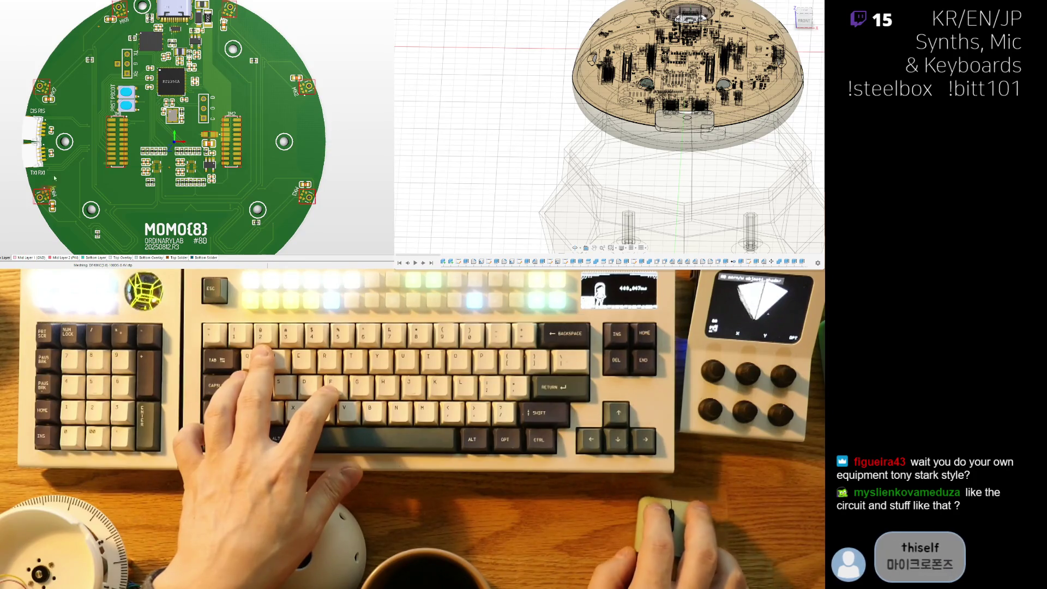
Step: Show 3D component bodies, flip MOMO{8} to its underside, then return to the MOMO HEAD layout
{"action": "key", "text": "w"}
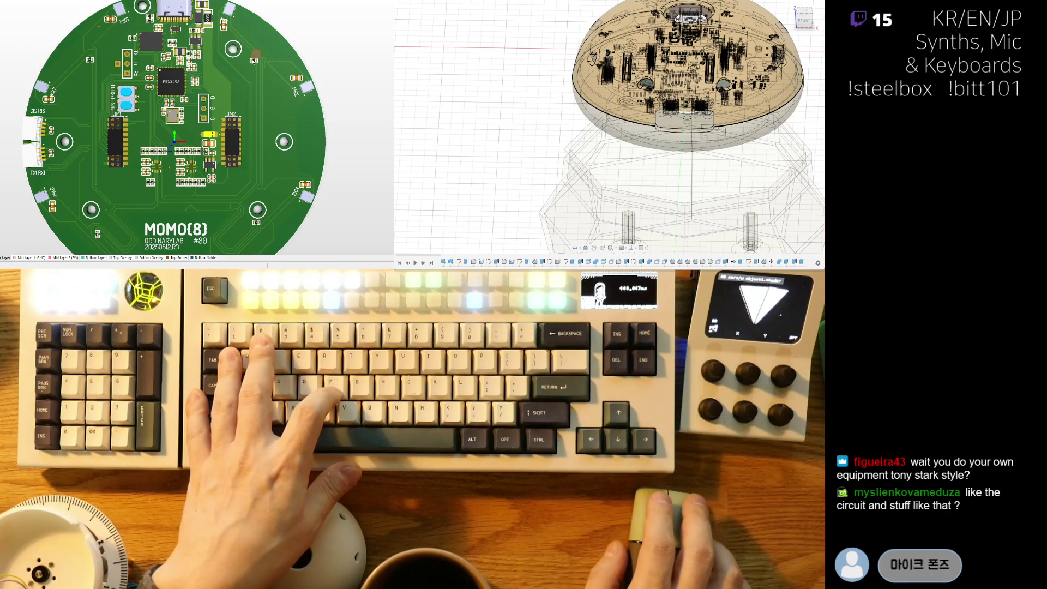
{"action": "key", "text": "v"}
{"action": "key", "text": "b"}
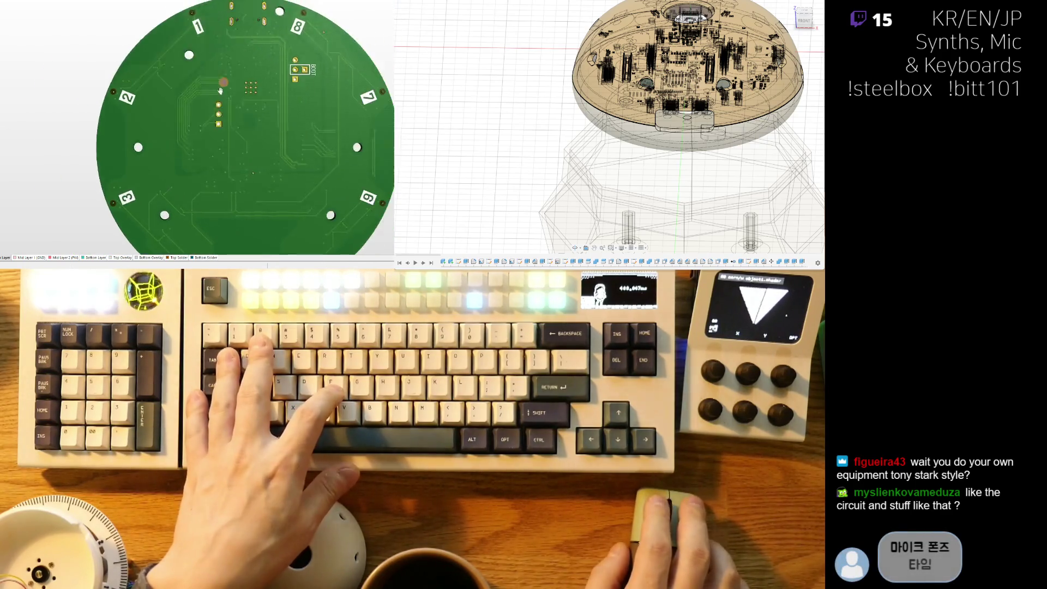
{"action": "scroll", "coordinate": [131, 94], "scroll_direction": "up", "scroll_amount": 3, "text": "ctrl"}
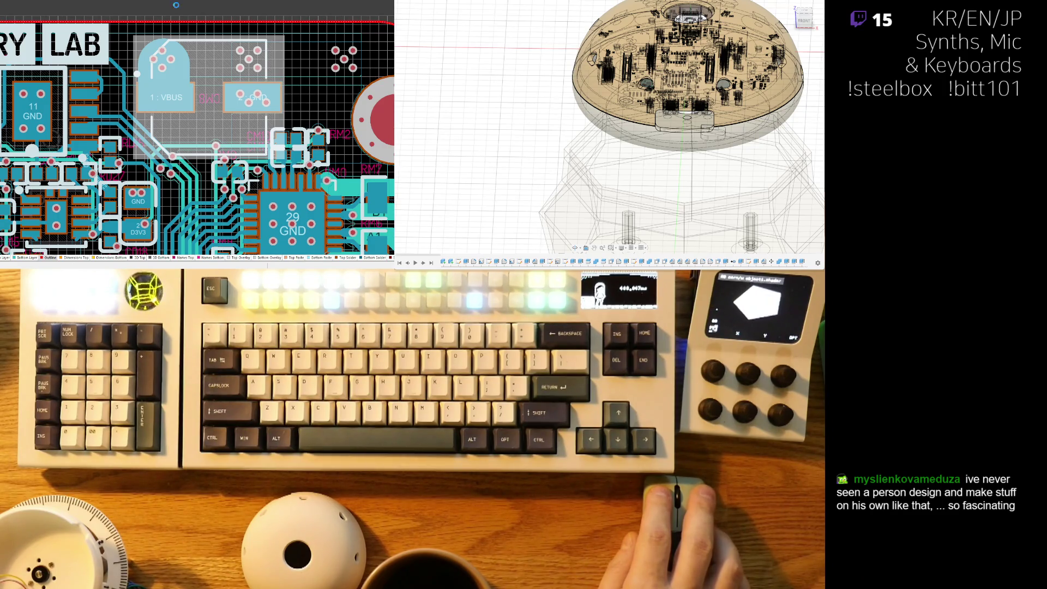
{"action": "key", "text": "ctrl+Tab"}
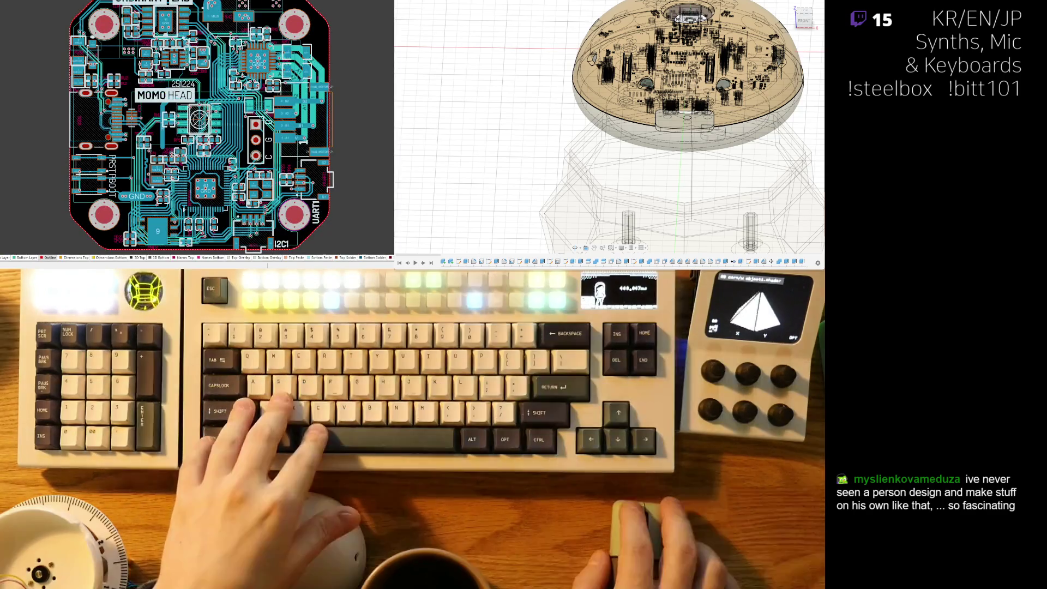
Step: Zoom around the MOMO HEAD PCB, then Ctrl+Tab back to the schematic sheet
{"action": "scroll", "coordinate": [160, 150], "scroll_direction": "up", "scroll_amount": 3, "text": "ctrl"}
{"action": "scroll", "coordinate": [160, 150], "scroll_direction": "right", "scroll_amount": 1, "text": "shift"}
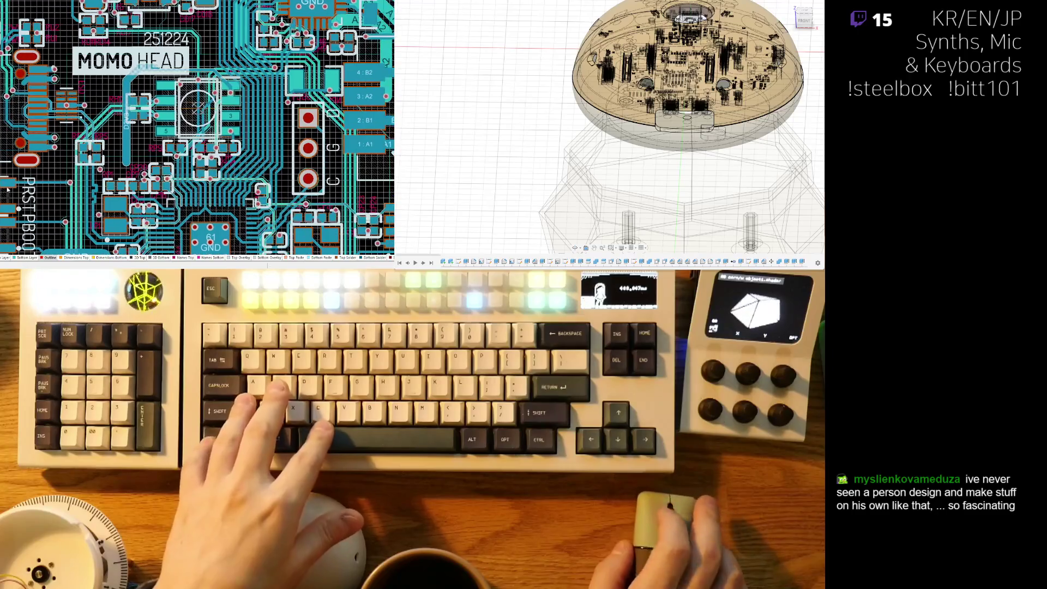
{"action": "key", "text": "ctrl+Tab"}
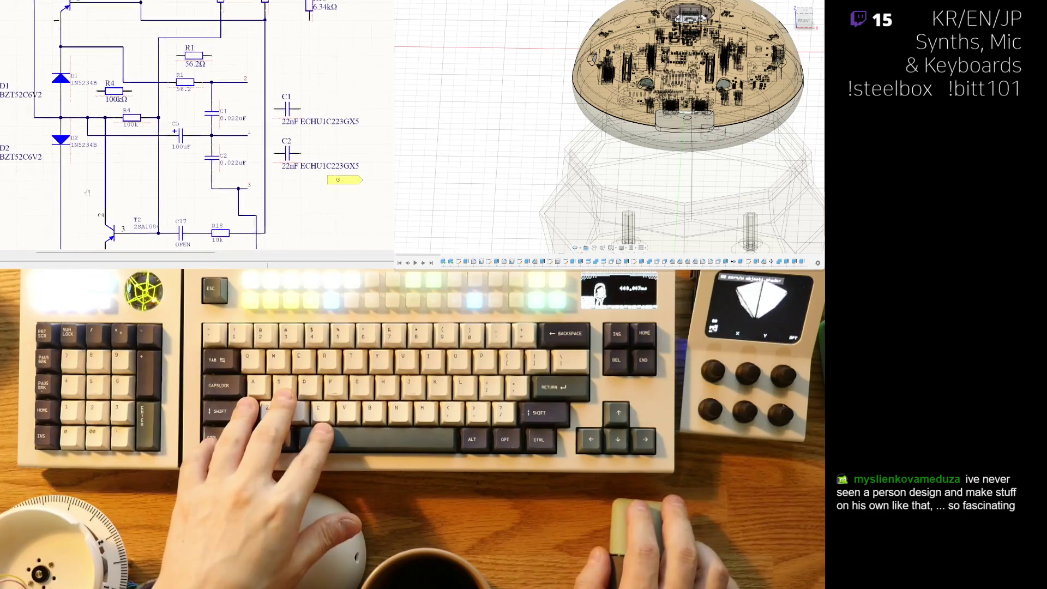
Step: Pan to the C1/C2 area and place a new 3528(B) 100uF capacitor beside C5 and C2
{"action": "scroll", "coordinate": [137, 184], "scroll_direction": "left", "scroll_amount": 2, "text": "shift"}
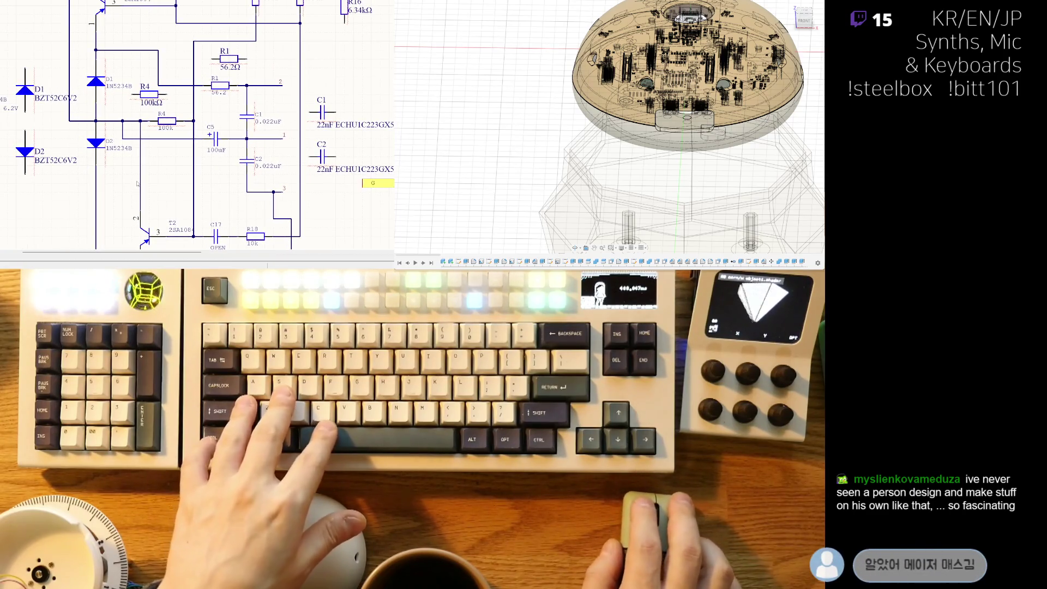
{"action": "scroll", "coordinate": [163, 175], "scroll_direction": "right", "scroll_amount": 4, "text": "shift"}
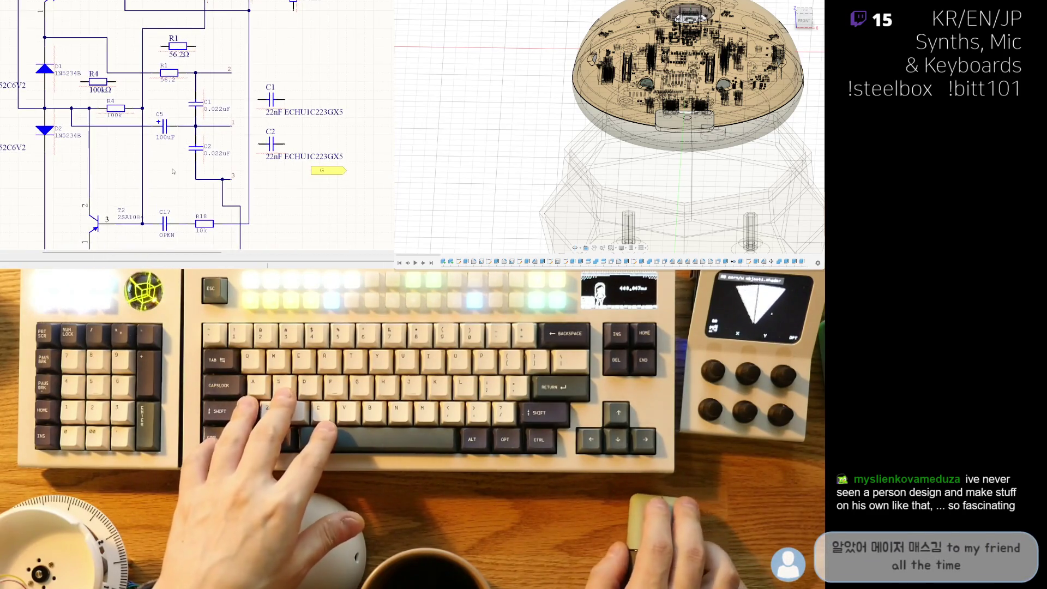
{"action": "scroll", "coordinate": [158, 169], "scroll_direction": "right", "scroll_amount": 2, "text": "shift"}
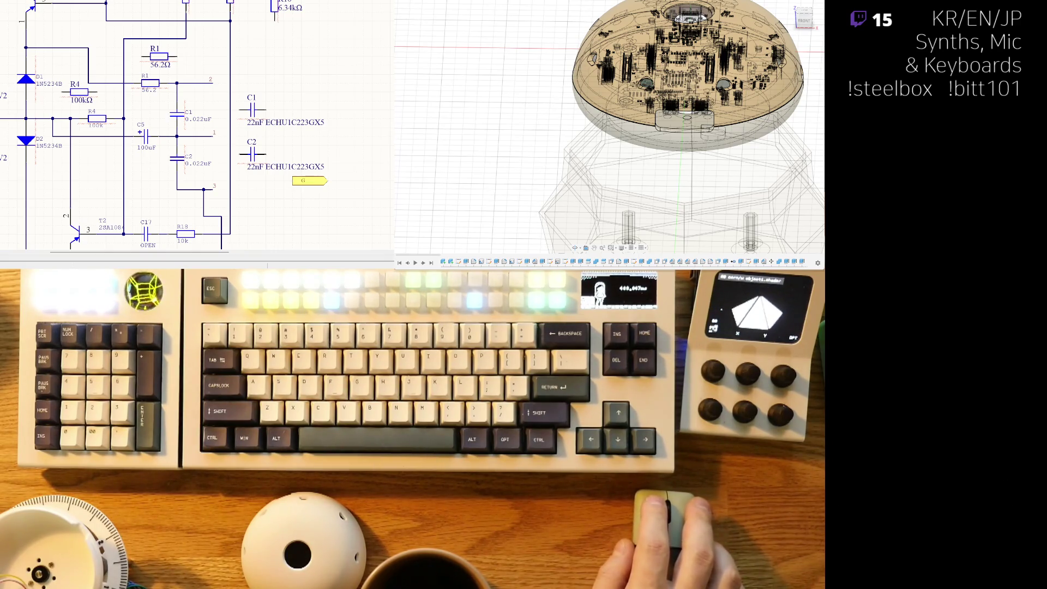
{"action": "right_click_drag", "start_coordinate": [26, 218], "coordinate": [38, 200]}
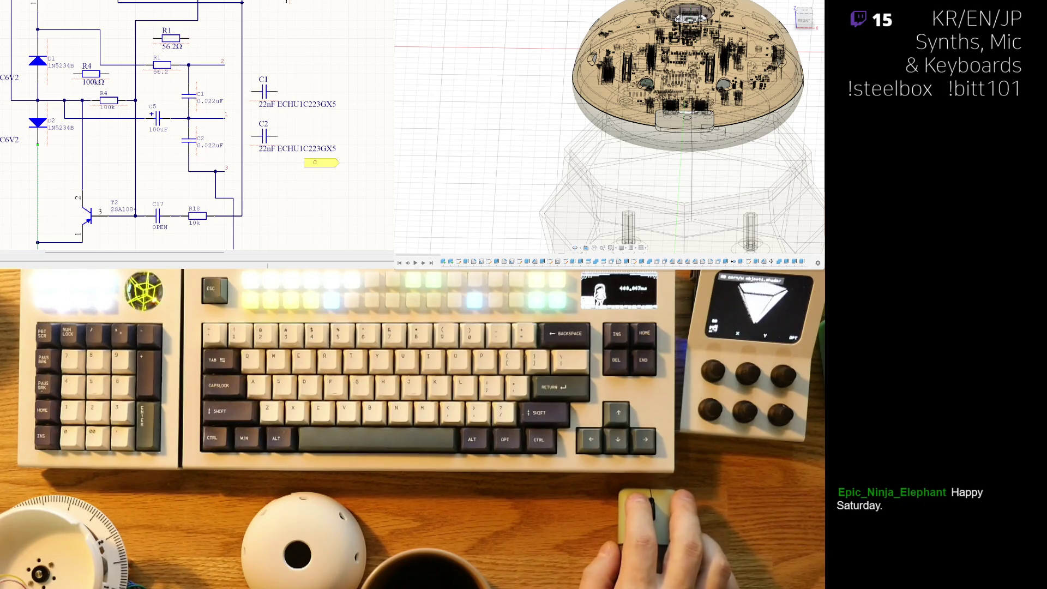
{"action": "right_click_drag", "start_coordinate": [222, 140], "coordinate": [211, 146]}
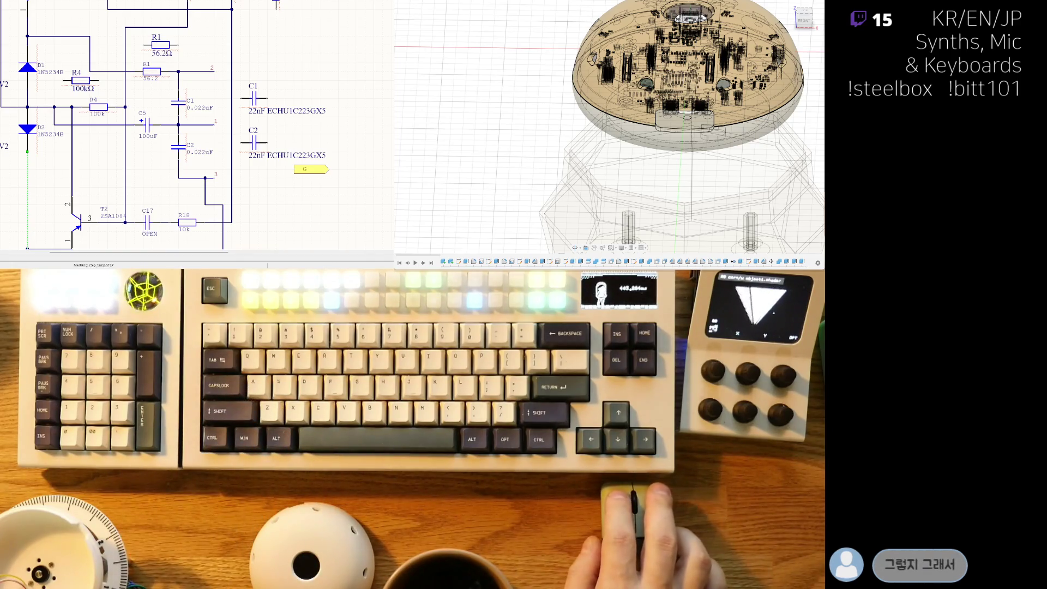
{"action": "key", "text": "p"}
{"action": "key", "text": "p"}
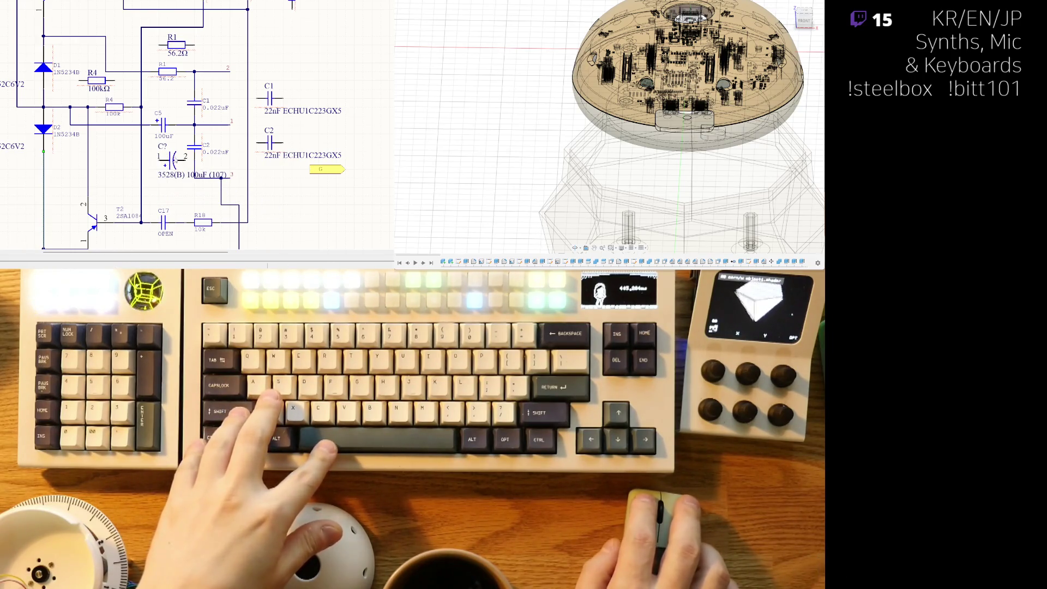
{"action": "left_click", "coordinate": [164, 150]}
{"action": "type", "text": "5"}
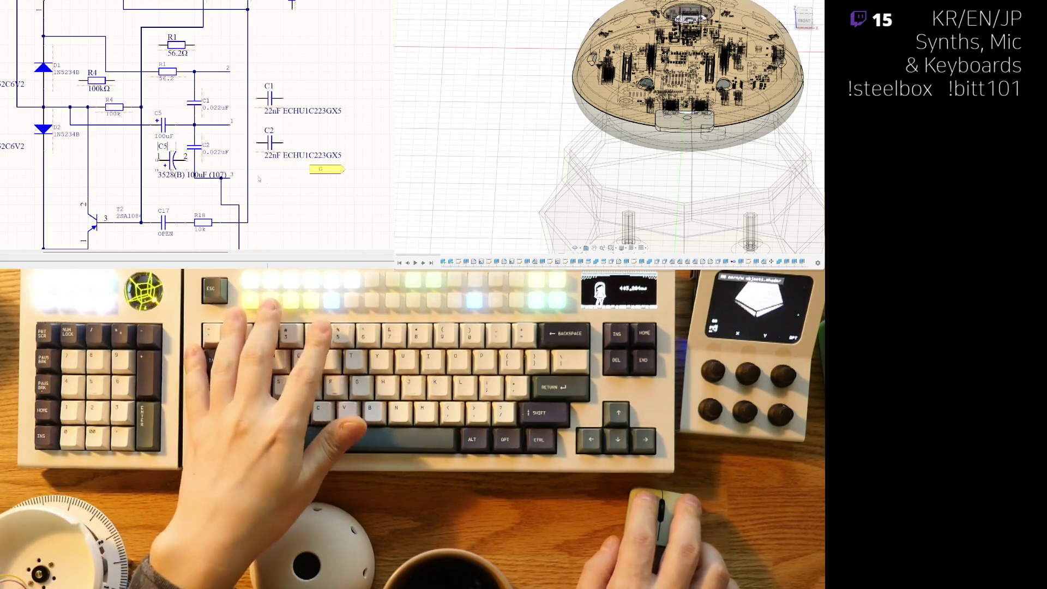
Step: Stop placing, check the new C5's 100uF value text unchanged, and pan down the schematic
{"action": "key", "text": "Escape"}
{"action": "double_click", "coordinate": [180, 174]}
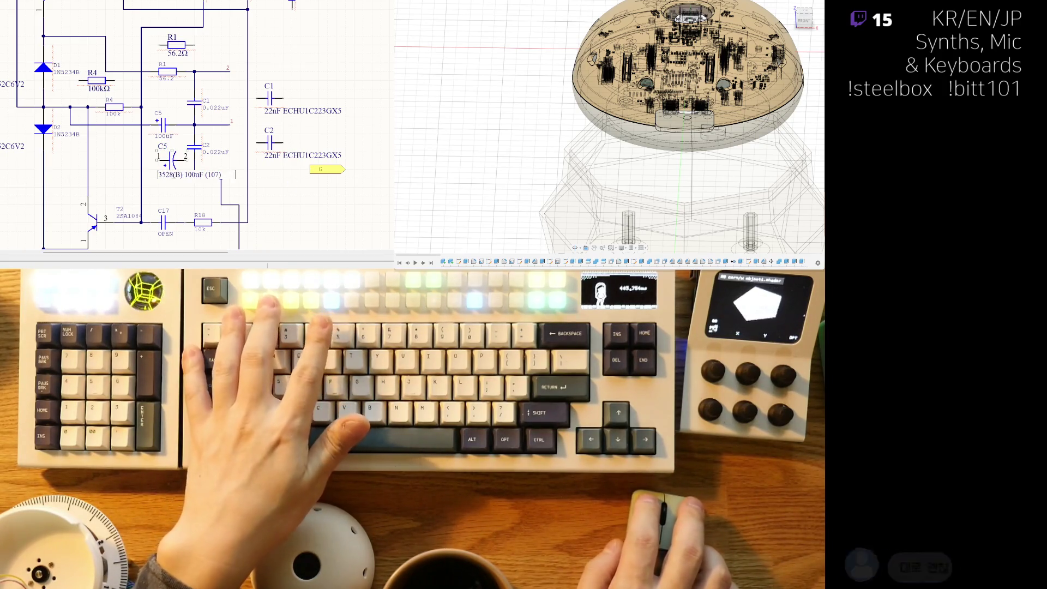
{"action": "left_click", "coordinate": [289, 194]}
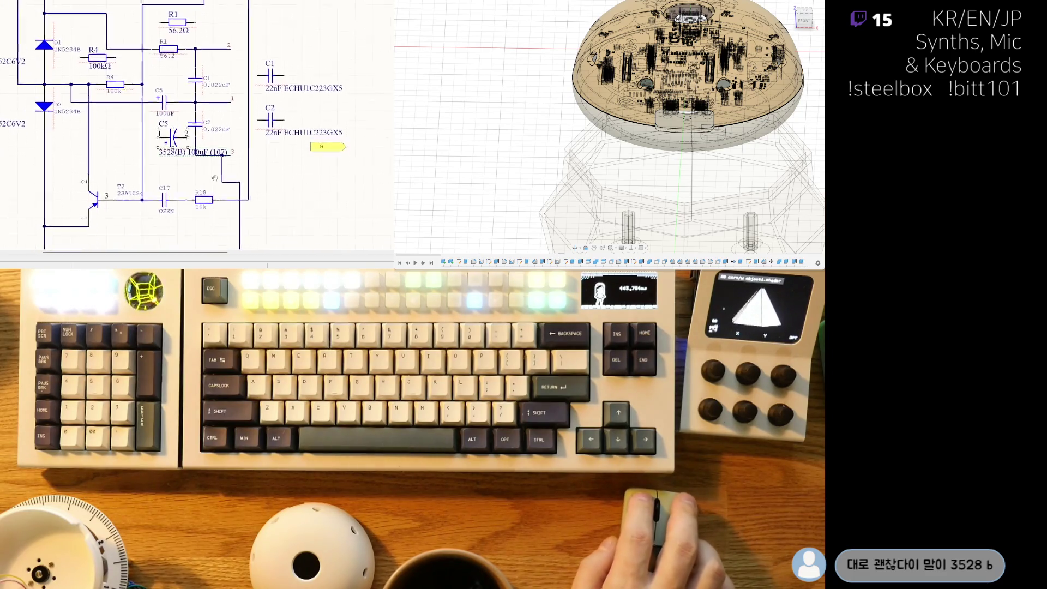
{"action": "scroll", "coordinate": [237, 185], "scroll_direction": "down", "scroll_amount": 1}
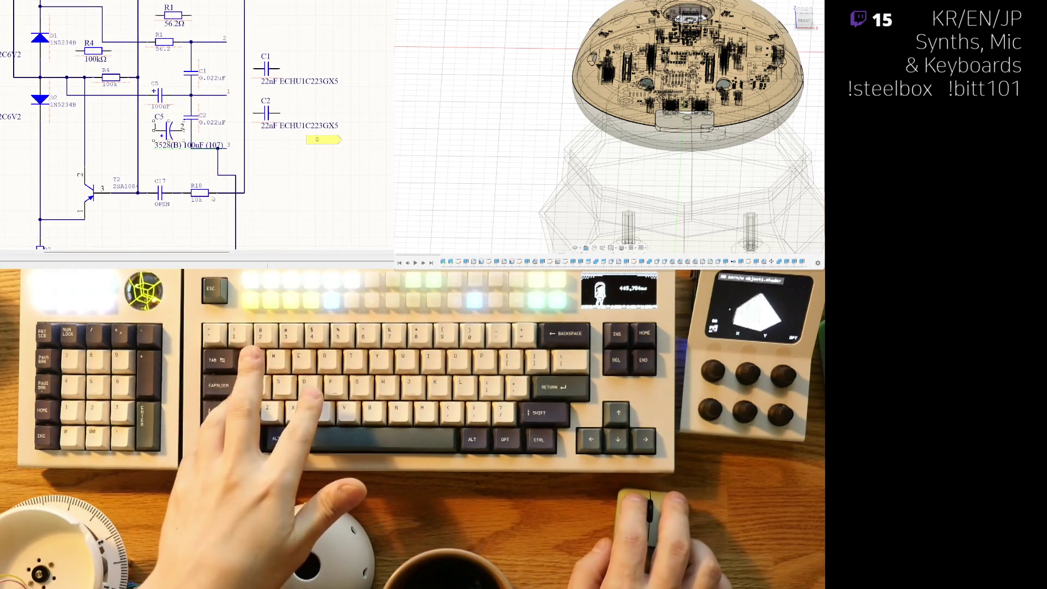
{"action": "scroll", "coordinate": [158, 126], "scroll_direction": "down", "scroll_amount": 1, "text": "ctrl"}
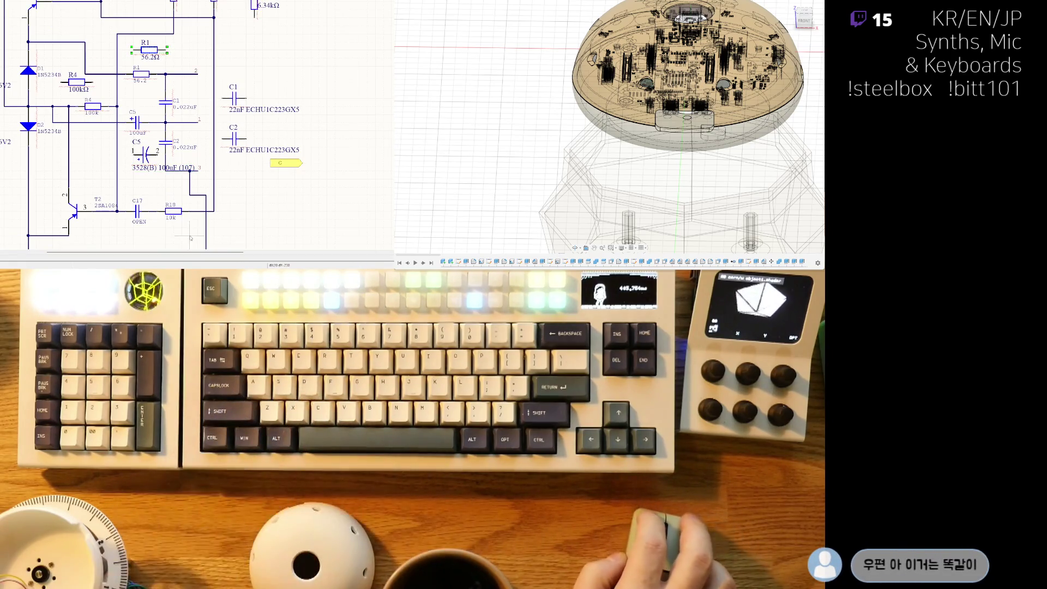
{"action": "scroll", "coordinate": [186, 206], "scroll_direction": "down", "scroll_amount": 1}
{"action": "right_click_drag", "start_coordinate": [66, 91], "coordinate": [109, 127]}
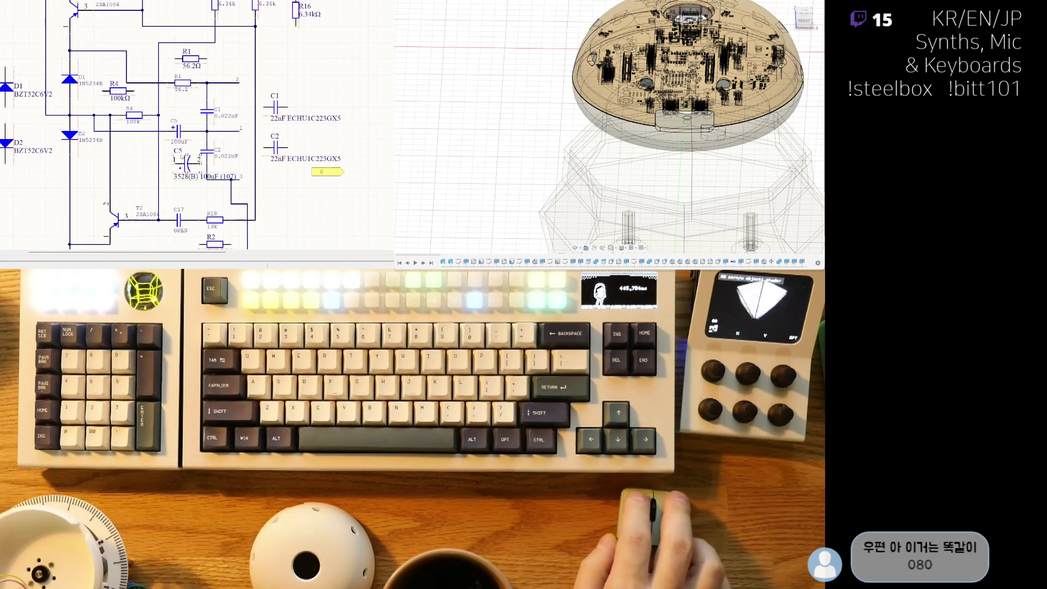
{"action": "scroll", "coordinate": [109, 126], "scroll_direction": "down", "scroll_amount": 3, "text": "ctrl"}
Step: Zoom out over the amplifier schematic and add R3 to the selection alongside R5
{"action": "scroll", "coordinate": [109, 126], "scroll_direction": "up", "scroll_amount": 3}
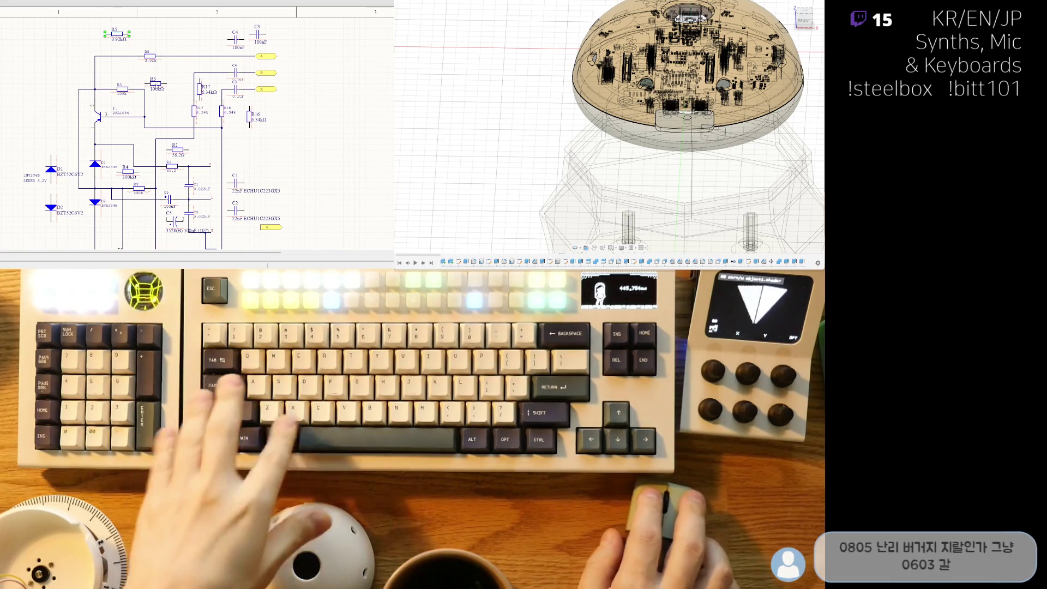
{"action": "left_click", "coordinate": [155, 85], "text": "shift"}
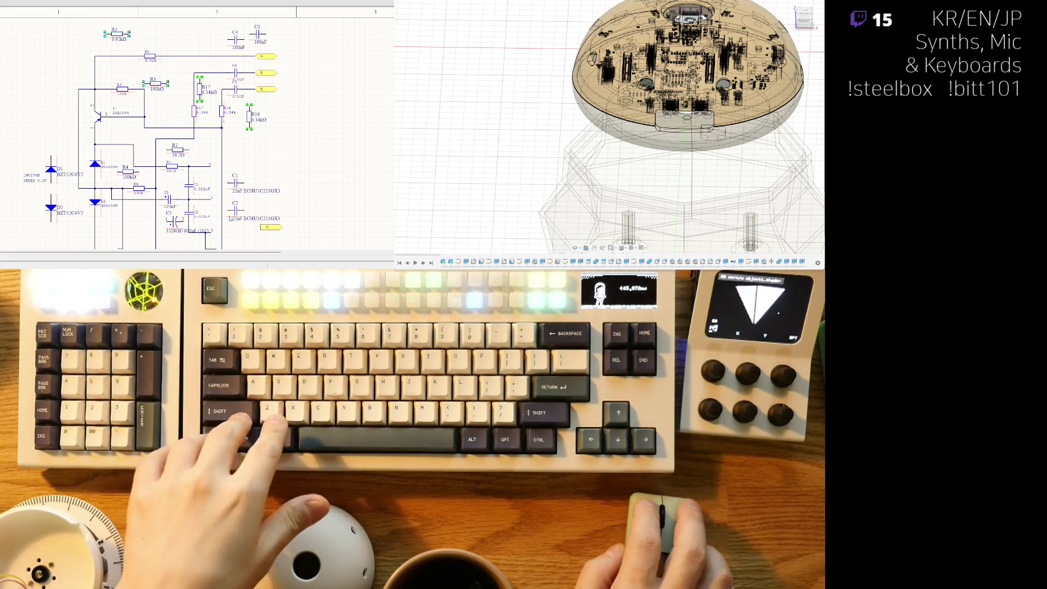
{"action": "scroll", "coordinate": [226, 182], "scroll_direction": "down", "scroll_amount": 2}
{"action": "scroll", "coordinate": [226, 181], "scroll_direction": "down", "scroll_amount": 4}
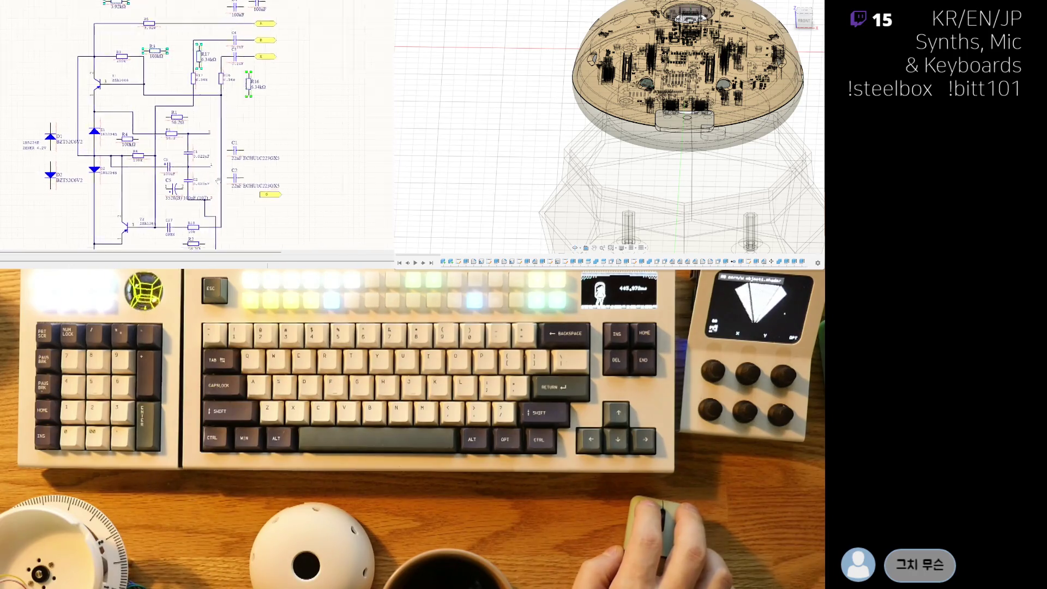
{"action": "scroll", "coordinate": [232, 63], "scroll_direction": "up", "scroll_amount": 3}
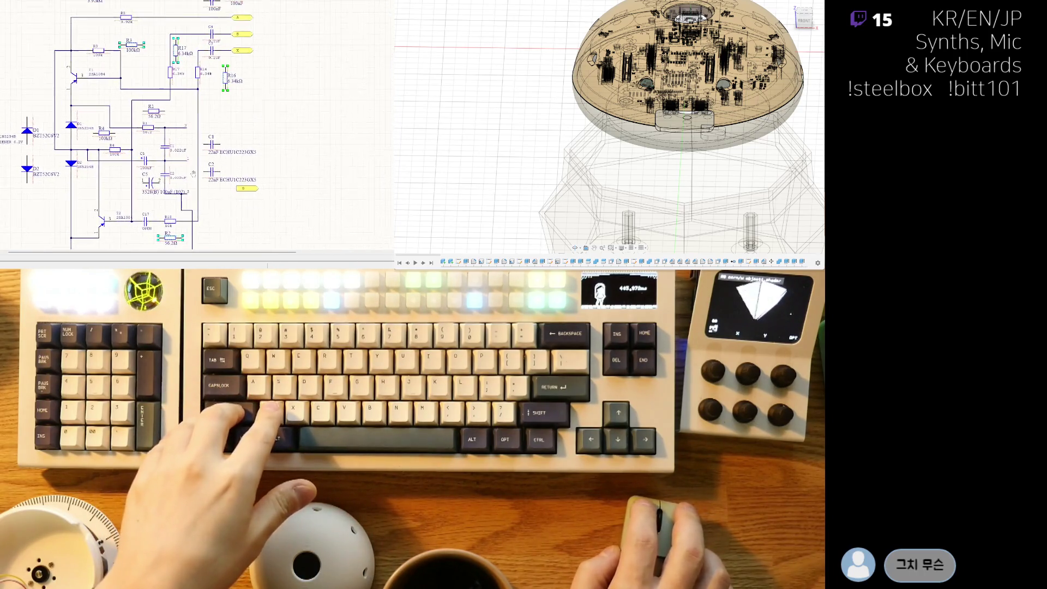
{"action": "scroll", "coordinate": [231, 63], "scroll_direction": "up", "scroll_amount": 3}
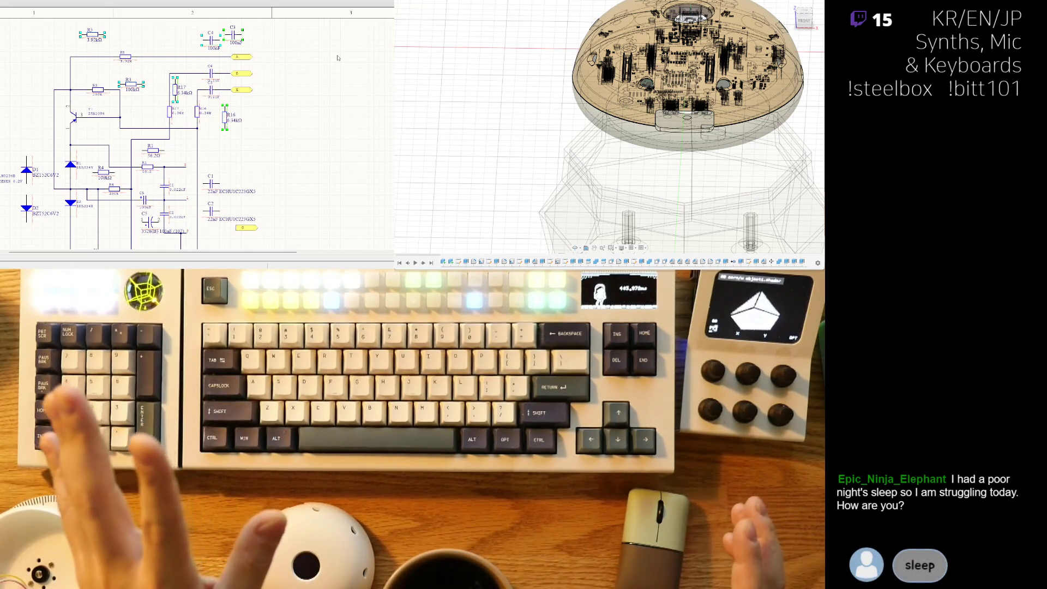
Step: Centre the view on T2, R18 and R2, and set the new resistor's value to 10kΩ
{"action": "type", "text": "But I just lost time to go b"}
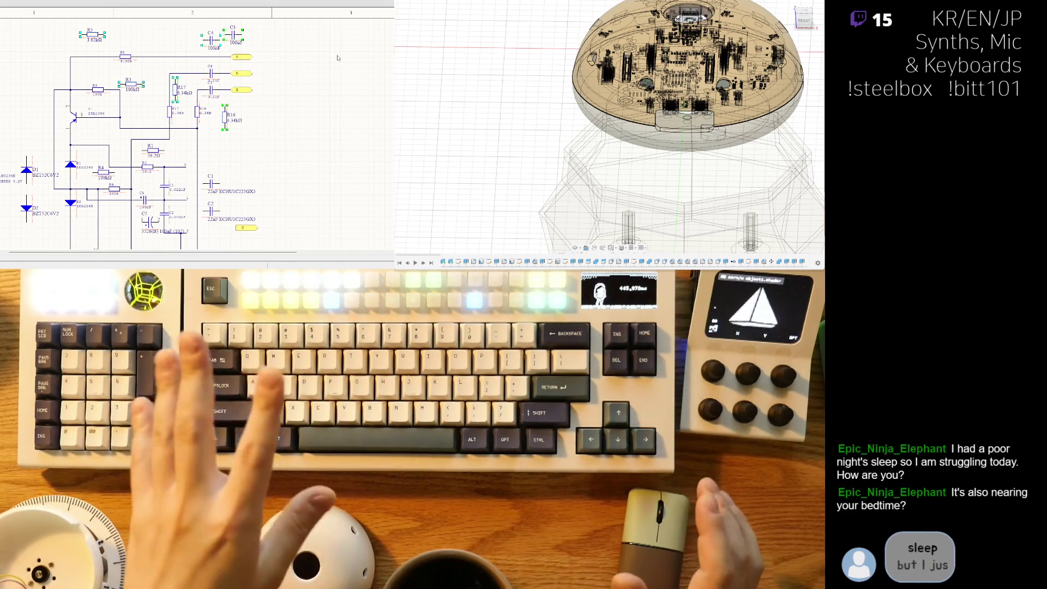
{"action": "type", "text": "ed working"}
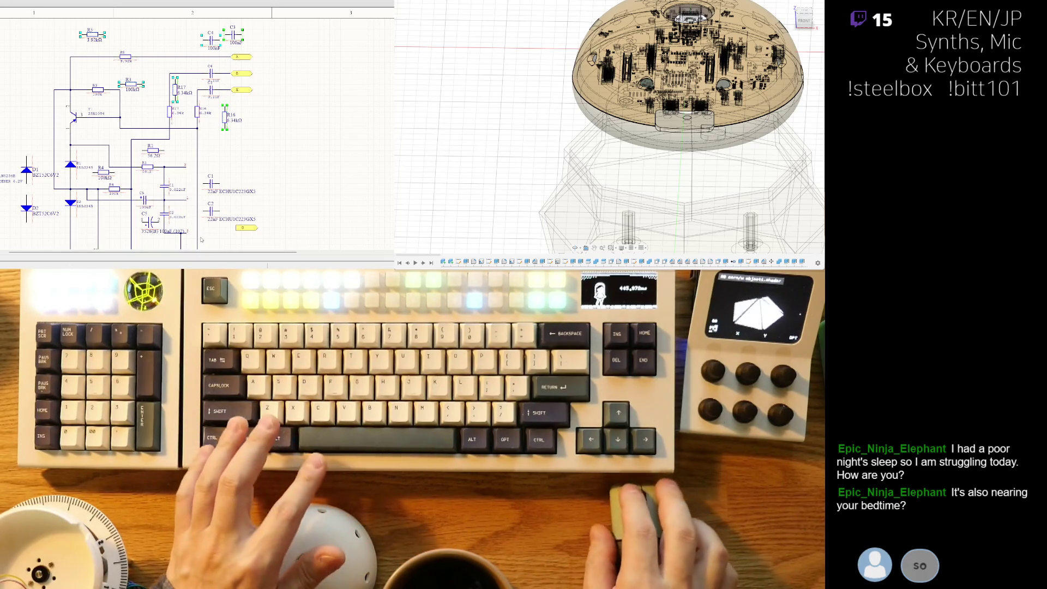
{"action": "scroll", "coordinate": [80, 181], "scroll_direction": "down", "scroll_amount": 2}
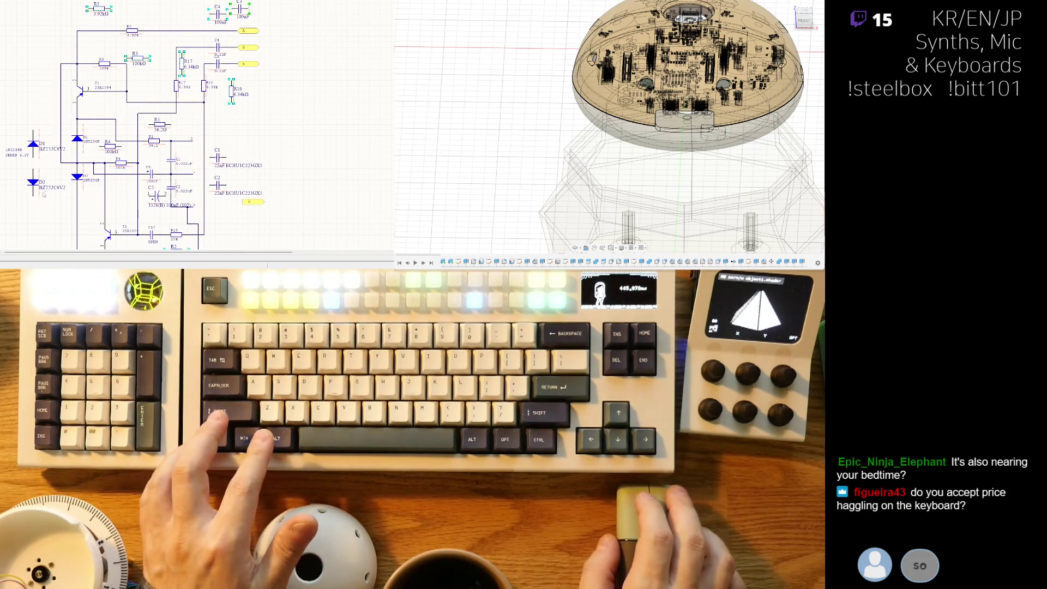
{"action": "scroll", "coordinate": [93, 158], "scroll_direction": "up", "scroll_amount": 2, "text": "ctrl"}
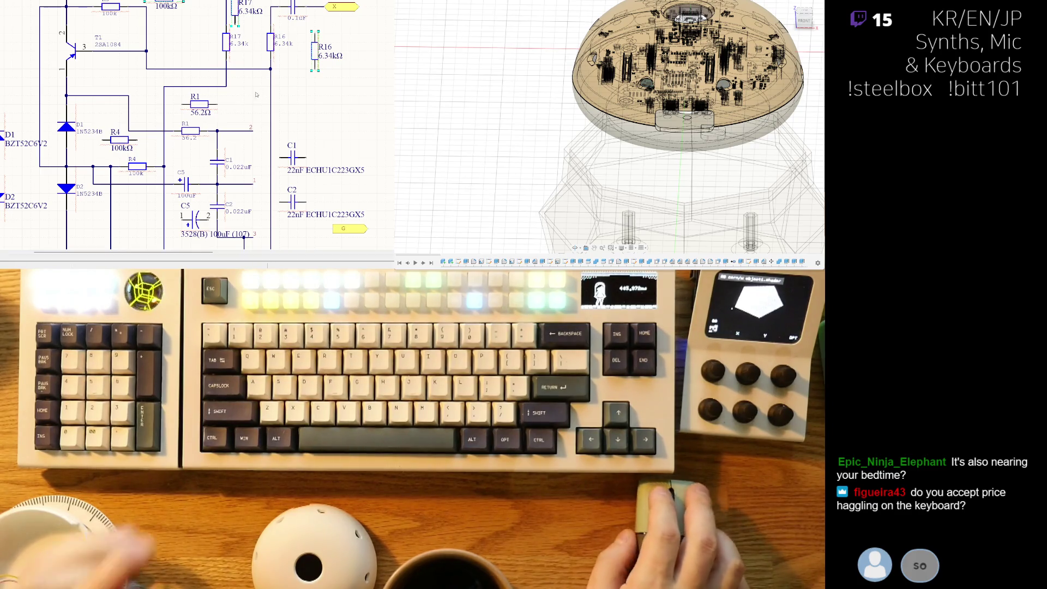
{"action": "scroll", "coordinate": [246, 207], "scroll_direction": "down", "scroll_amount": 3}
{"action": "right_click_drag", "start_coordinate": [246, 206], "coordinate": [228, 177]}
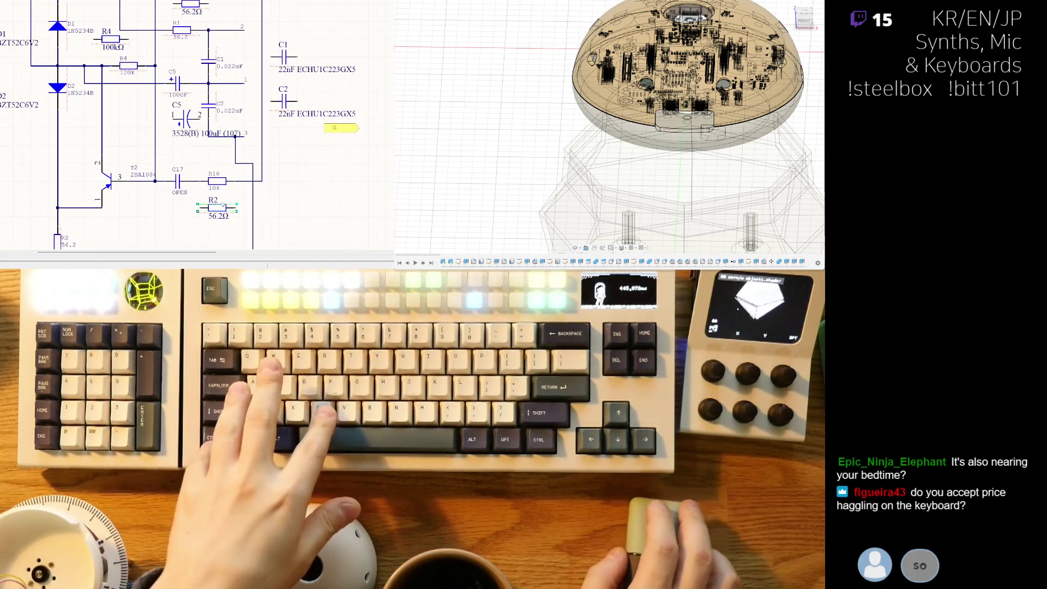
{"action": "type", "text": "10k"}
{"action": "key", "text": "Return"}
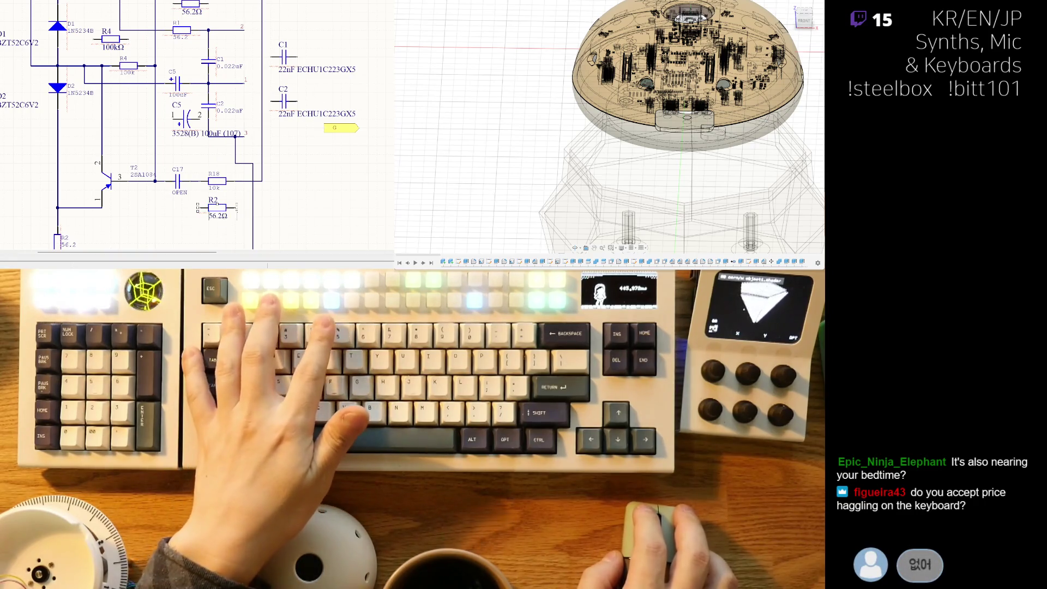
Step: Change the new 10kΩ resistor's designator to R18
{"action": "left_click", "coordinate": [190, 207]}
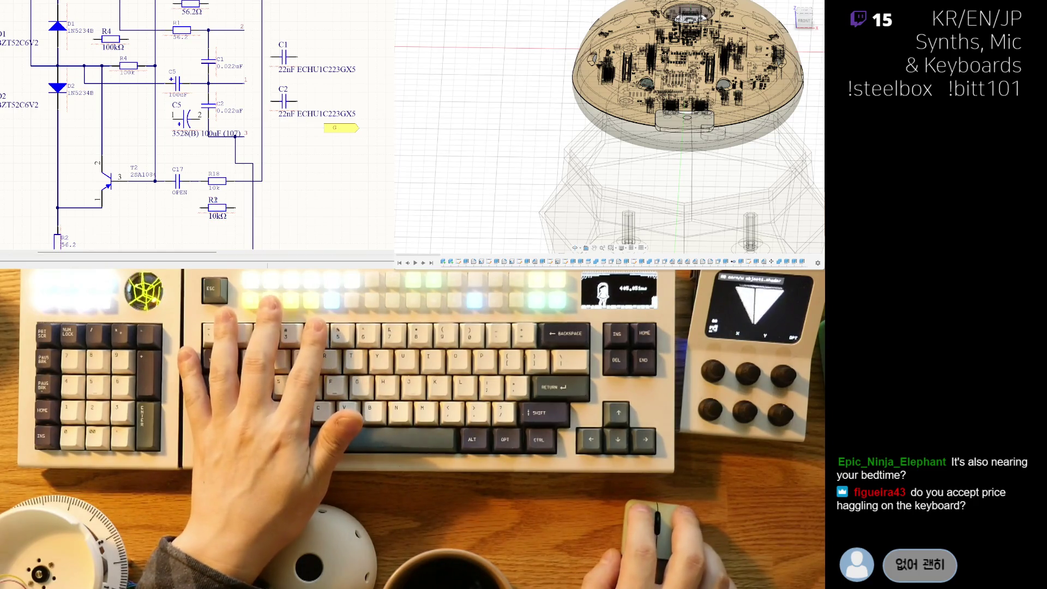
{"action": "double_click", "coordinate": [235, 199]}
{"action": "type", "text": "R18"}
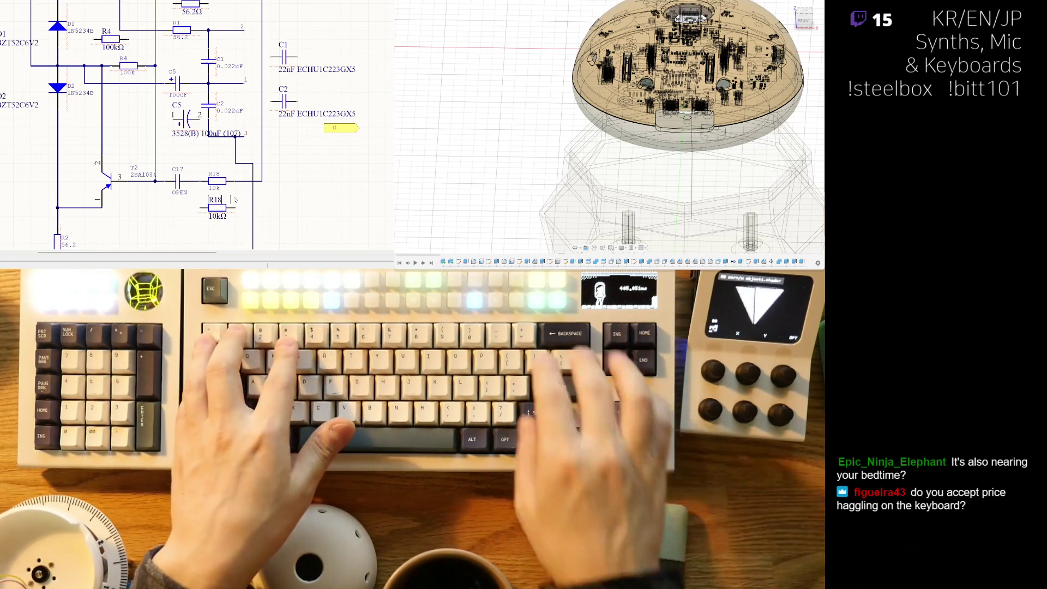
{"action": "key", "text": "Return"}
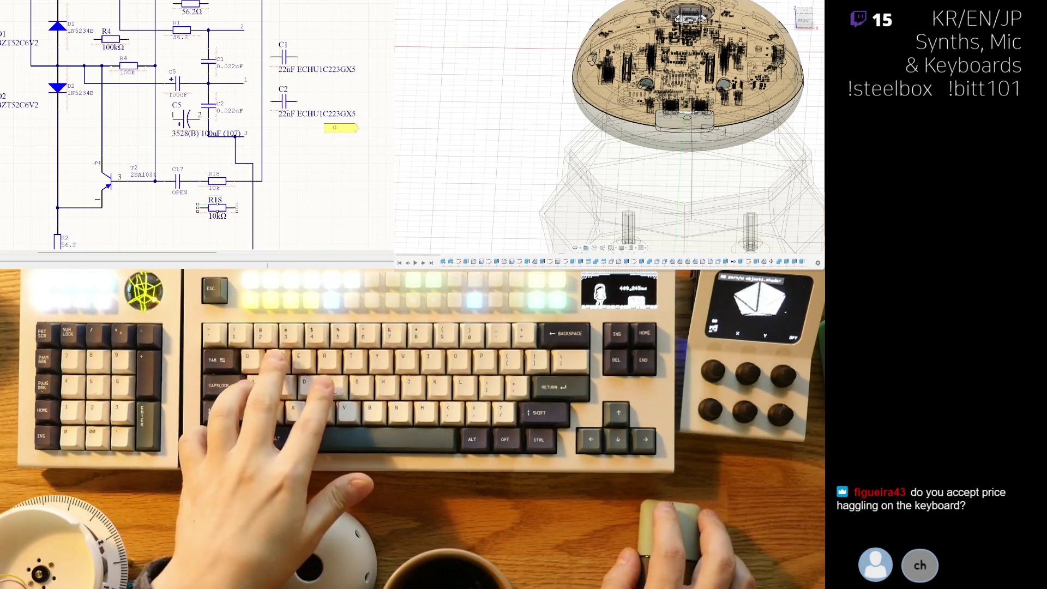
{"action": "right_click_drag", "start_coordinate": [200, 217], "coordinate": [162, 198]}
Step: Paste a copy of the 10kΩ resistor at lower left and change its value to 56.2Ω
{"action": "scroll", "coordinate": [163, 198], "scroll_direction": "down", "scroll_amount": 2, "text": "ctrl"}
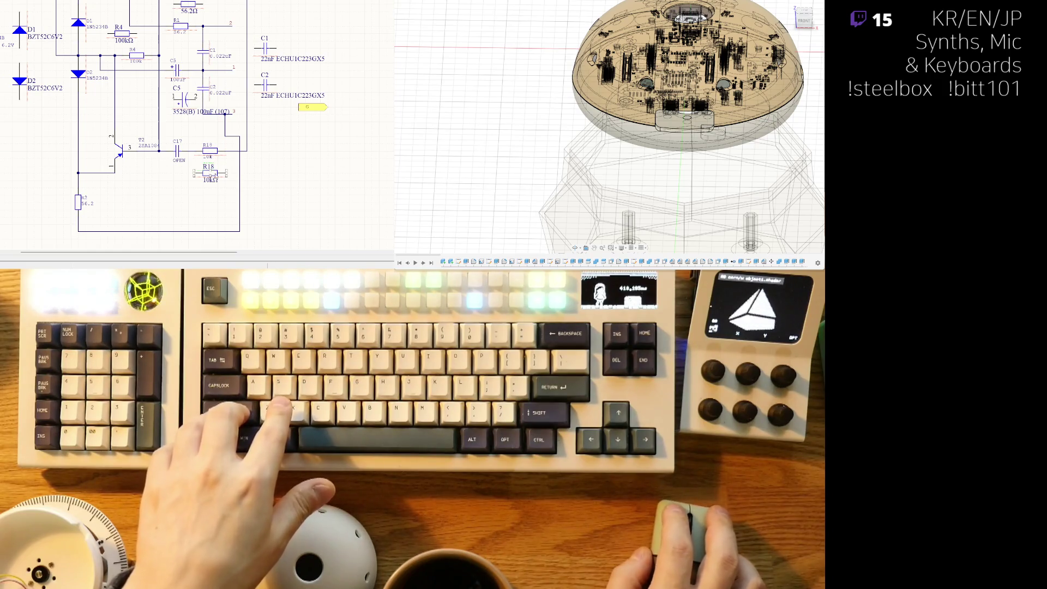
{"action": "key", "text": "ctrl+v"}
{"action": "key", "text": "space"}
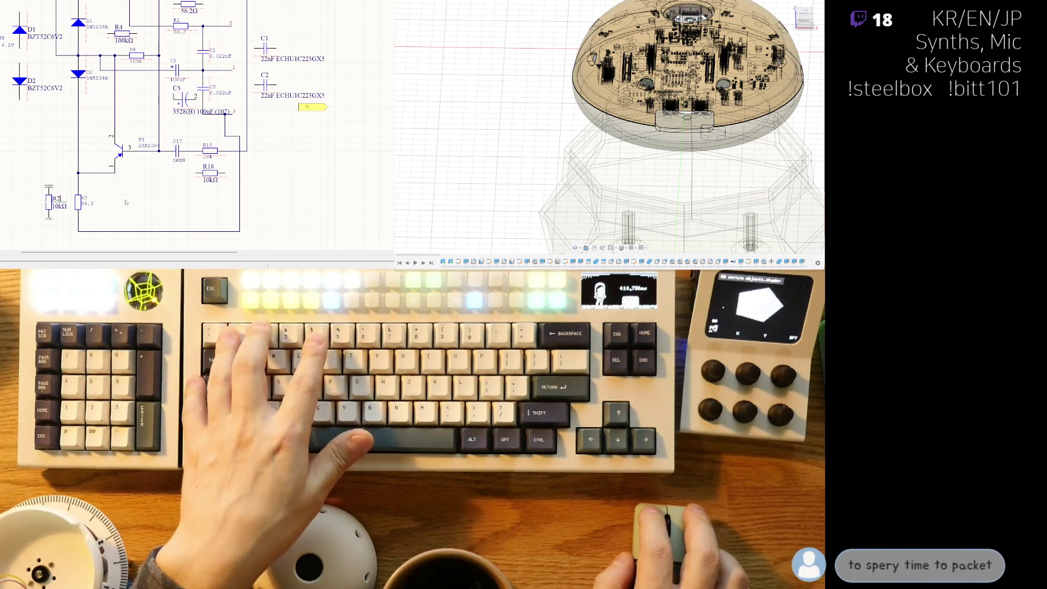
{"action": "left_click", "coordinate": [49, 202]}
{"action": "double_click", "coordinate": [64, 209]}
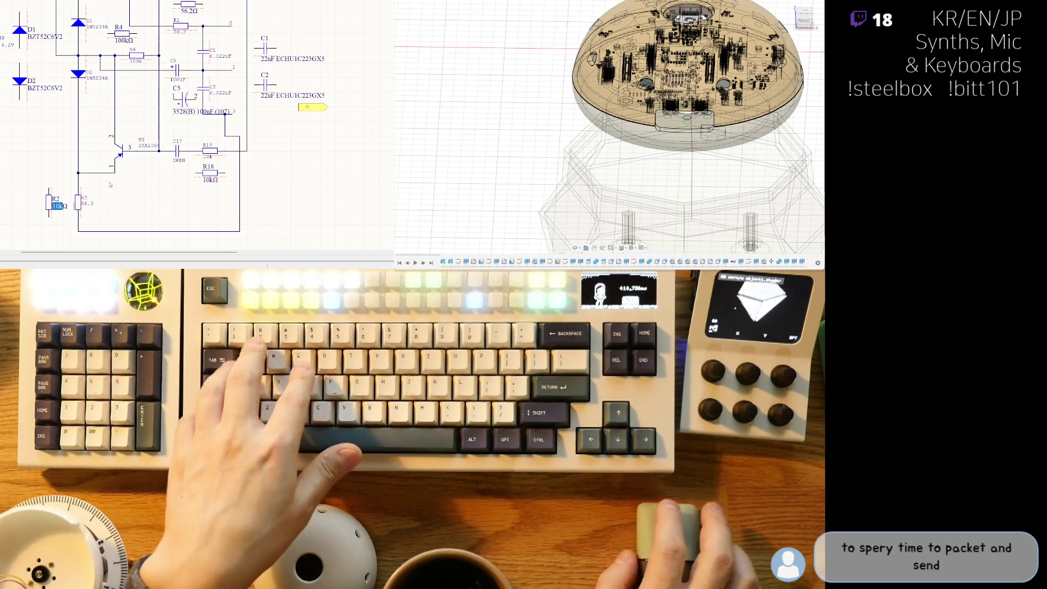
{"action": "type", "text": "56.2Ω"}
{"action": "key", "text": "Return"}
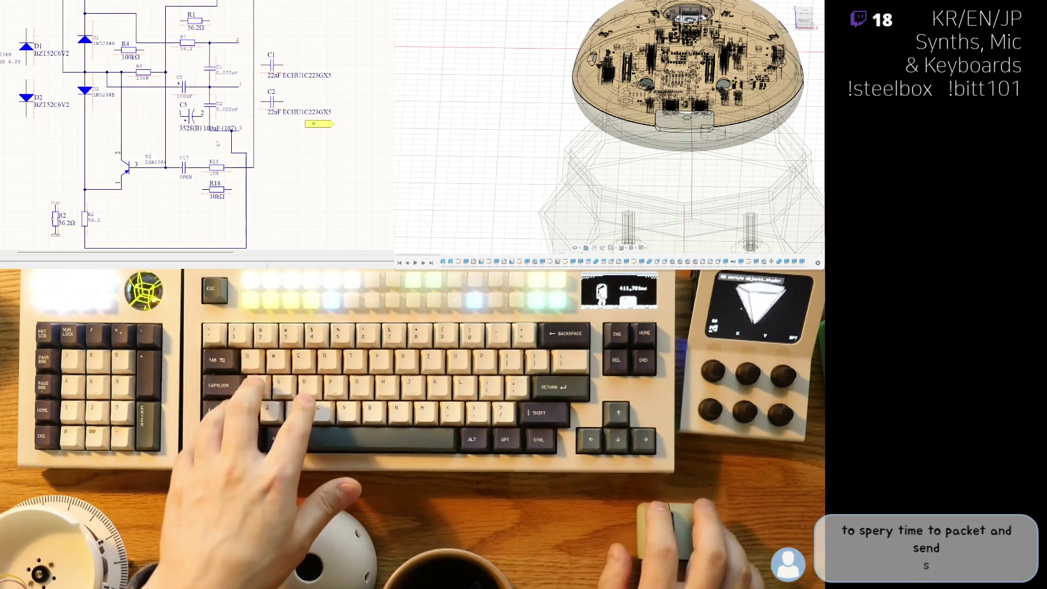
{"action": "scroll", "coordinate": [217, 144], "scroll_direction": "down", "scroll_amount": 4, "text": "ctrl"}
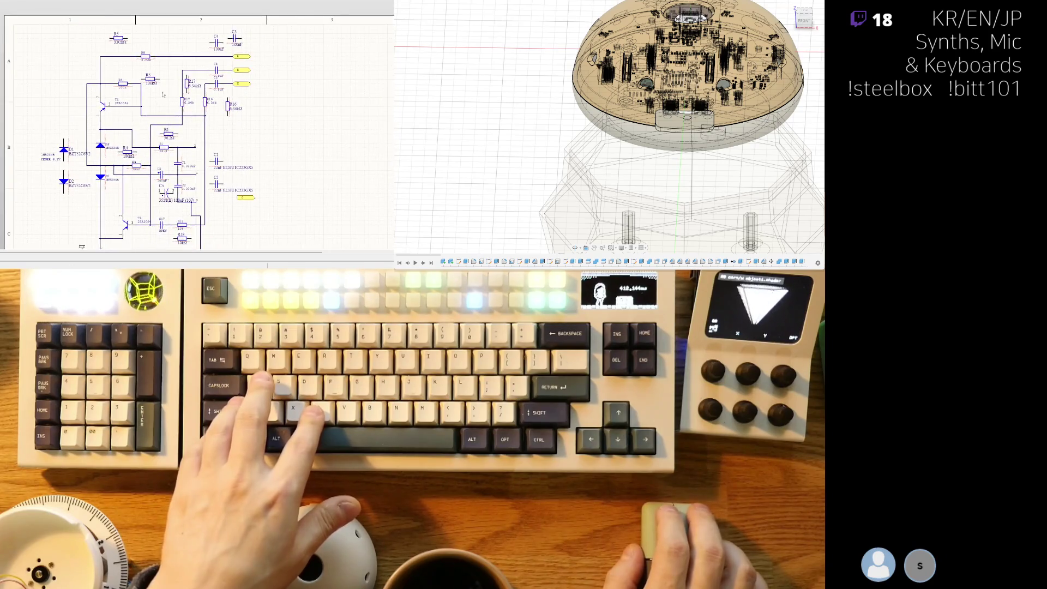
Step: Delete the old R17, drop the new R17 onto its wire, and move the new R16 inline
{"action": "scroll", "coordinate": [163, 94], "scroll_direction": "up", "scroll_amount": 6, "text": "ctrl"}
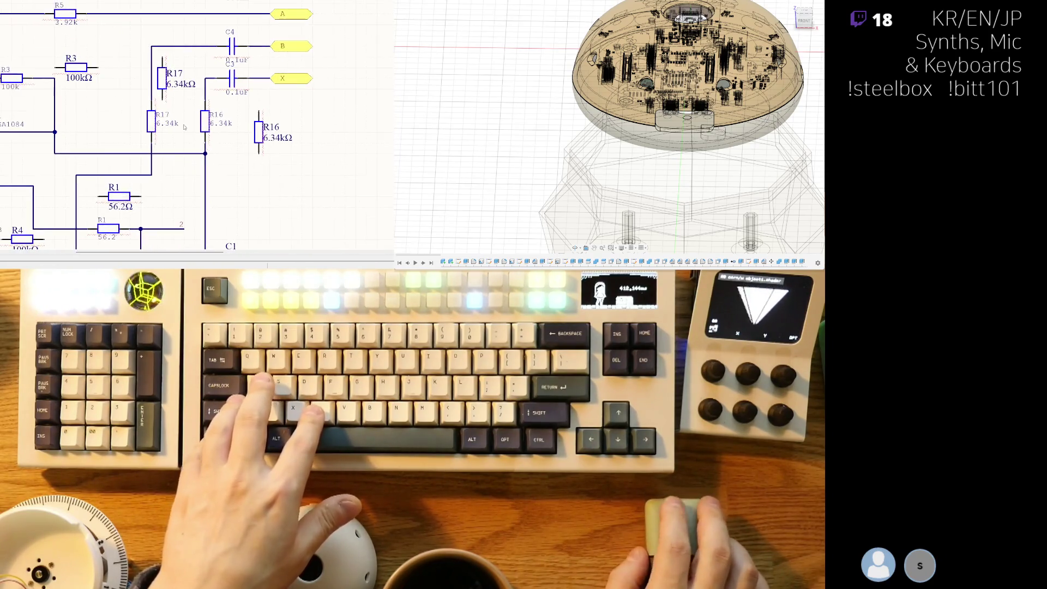
{"action": "scroll", "coordinate": [184, 127], "scroll_direction": "down", "scroll_amount": 2, "text": "ctrl"}
{"action": "left_click", "coordinate": [158, 122]}
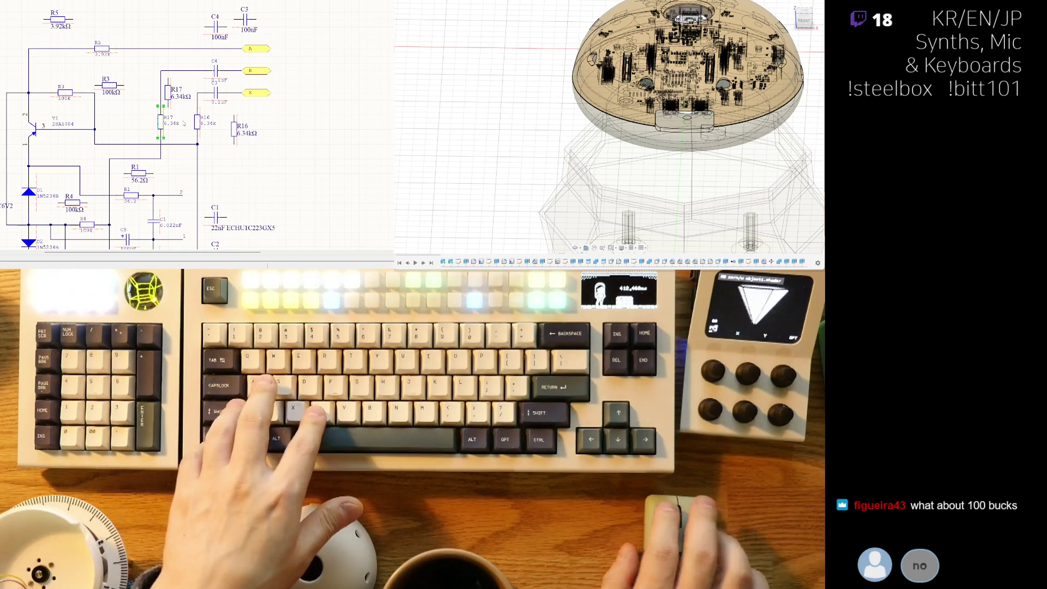
{"action": "key", "text": "Delete"}
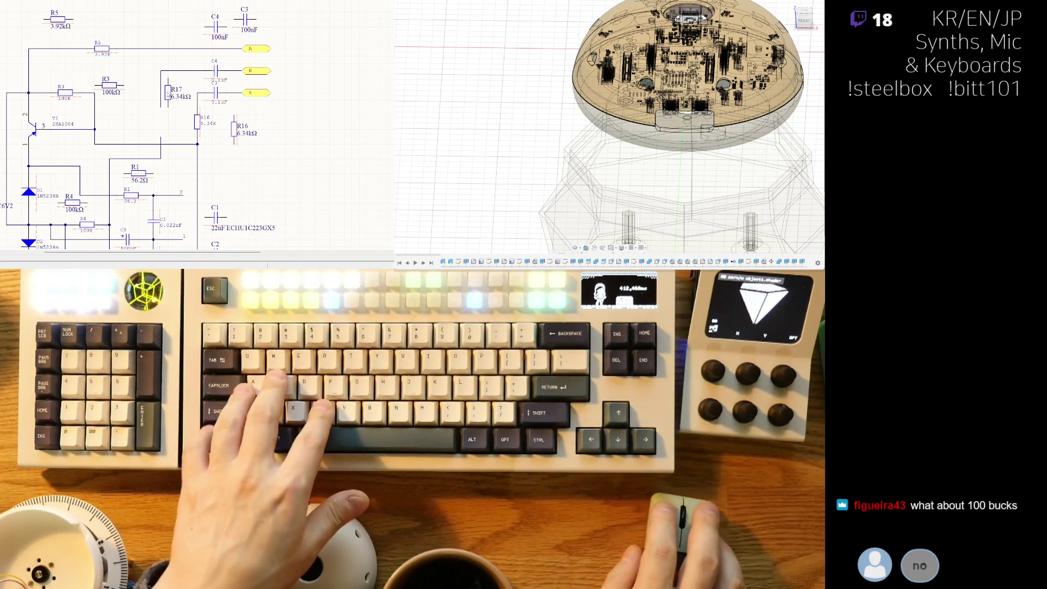
{"action": "left_click_drag", "start_coordinate": [168, 94], "coordinate": [162, 136]}
{"action": "scroll", "coordinate": [213, 139], "scroll_direction": "up", "scroll_amount": 2, "text": "ctrl"}
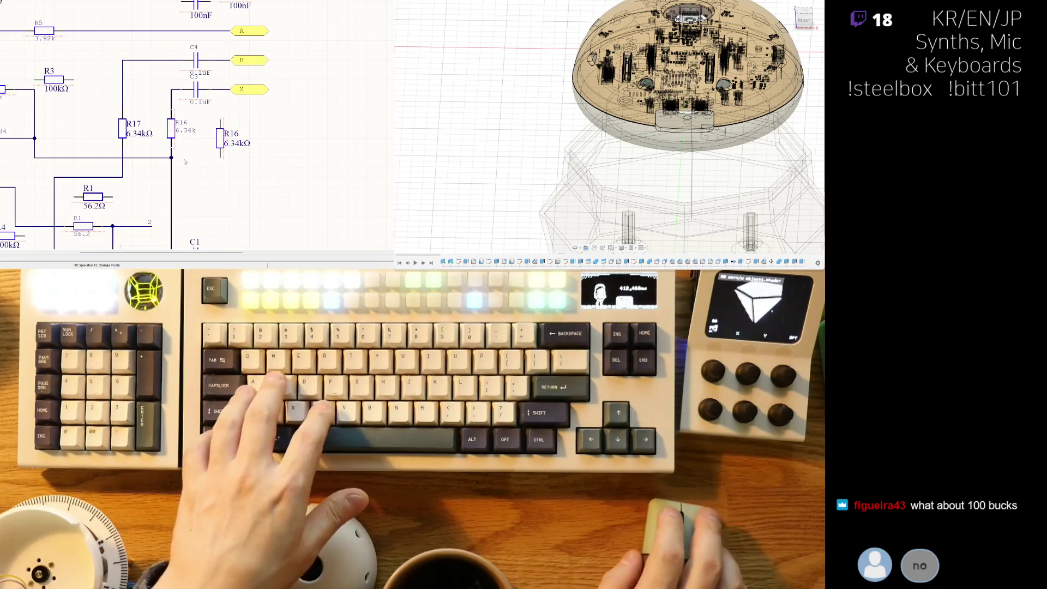
{"action": "right_click_drag", "start_coordinate": [186, 171], "coordinate": [131, 155]}
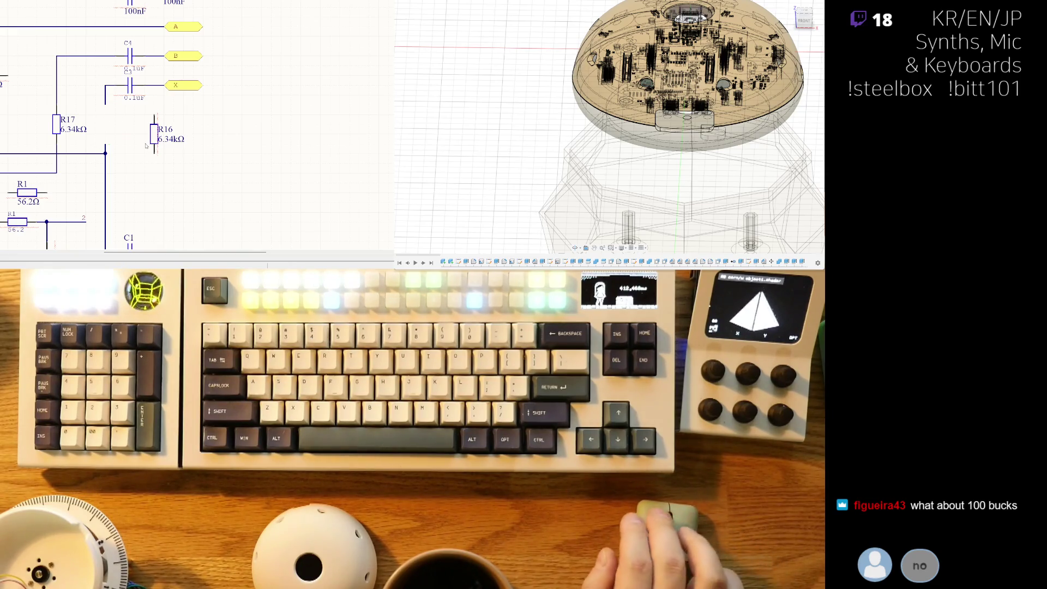
{"action": "left_click_drag", "start_coordinate": [146, 146], "coordinate": [115, 140]}
Step: Replace the old 0.1uF C4 and C3 with the new 100nF capacitors beside nets B and X
{"action": "scroll", "coordinate": [149, 128], "scroll_direction": "up", "scroll_amount": 1}
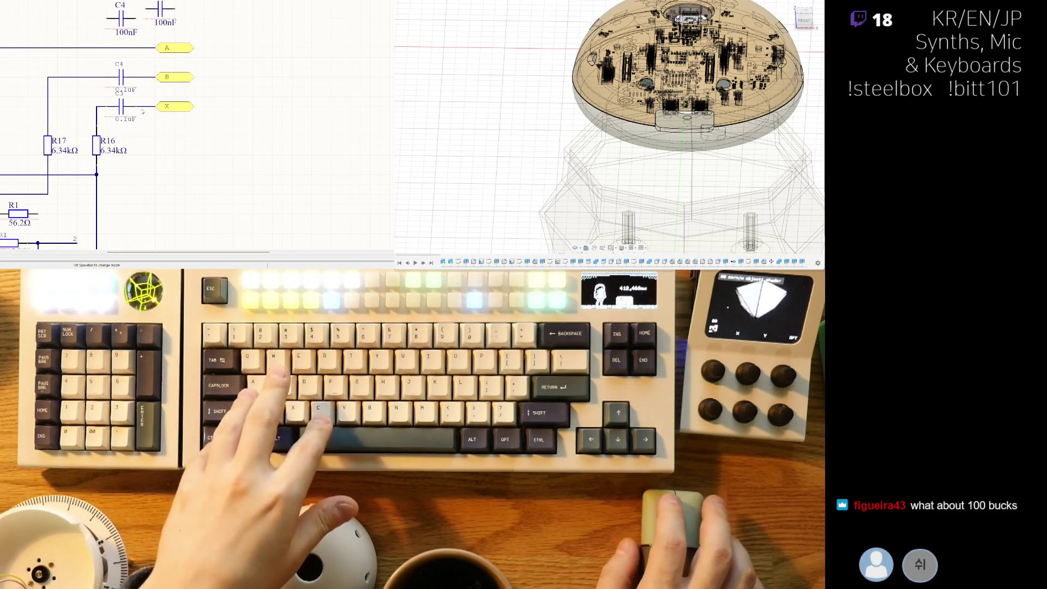
{"action": "scroll", "coordinate": [147, 107], "scroll_direction": "up", "scroll_amount": 2}
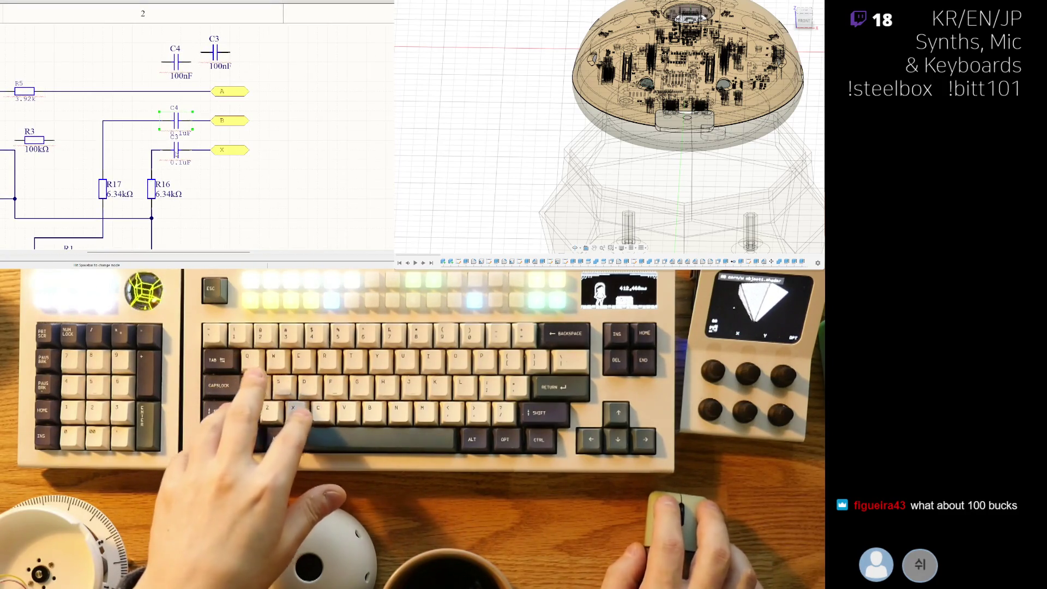
{"action": "key", "text": "ctrl+x"}
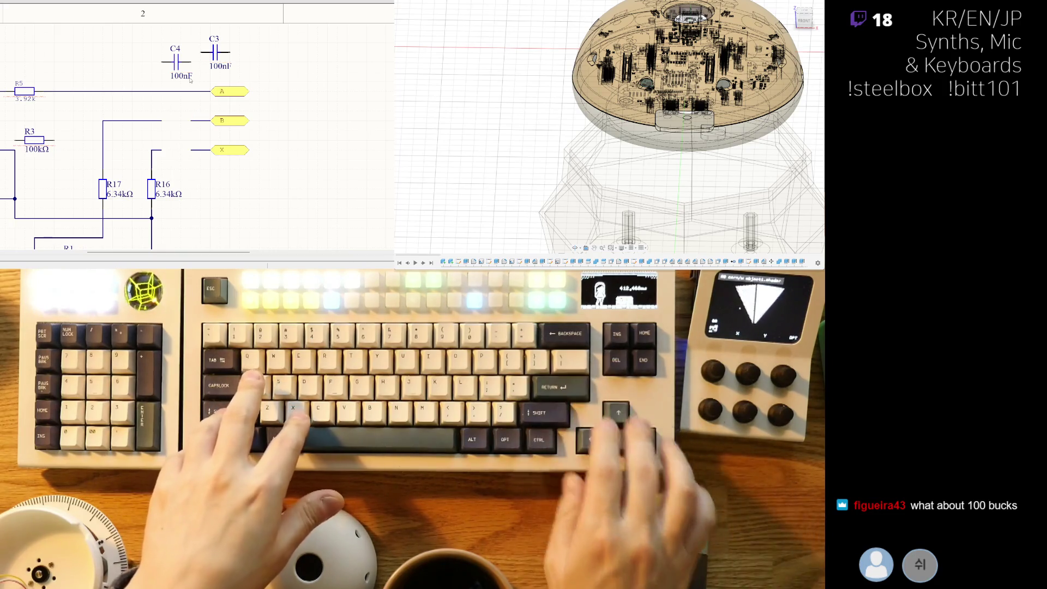
{"action": "key", "text": "ctrl+z"}
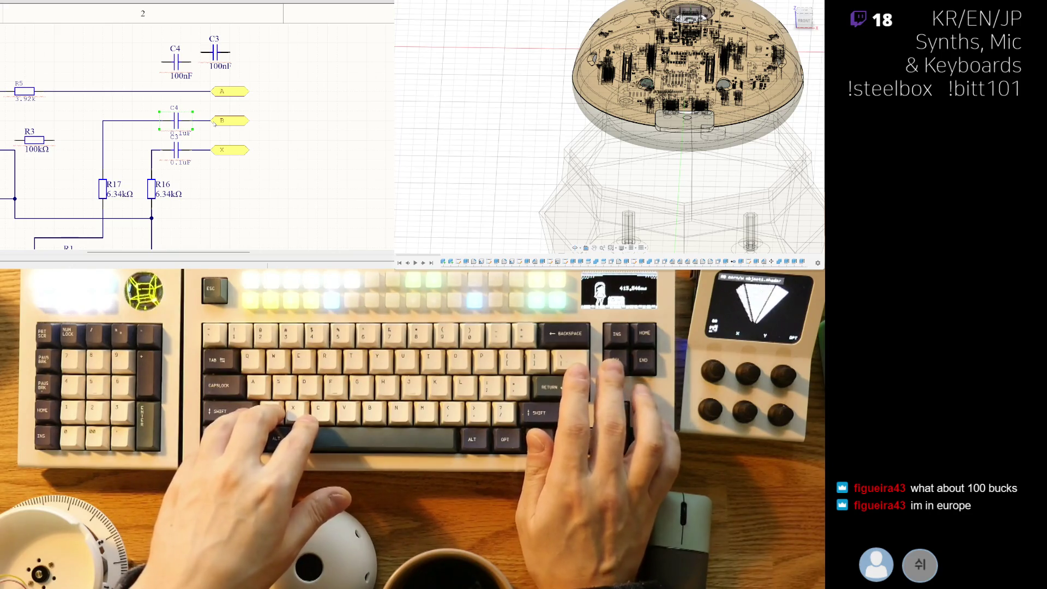
{"action": "key", "text": "Delete"}
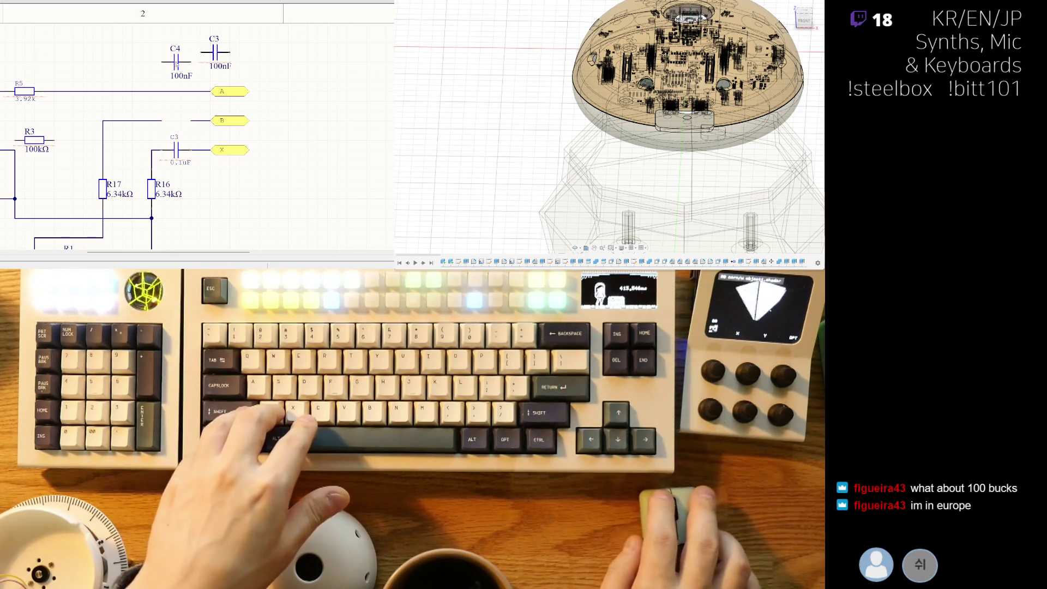
{"action": "left_click_drag", "start_coordinate": [161, 62], "coordinate": [162, 119]}
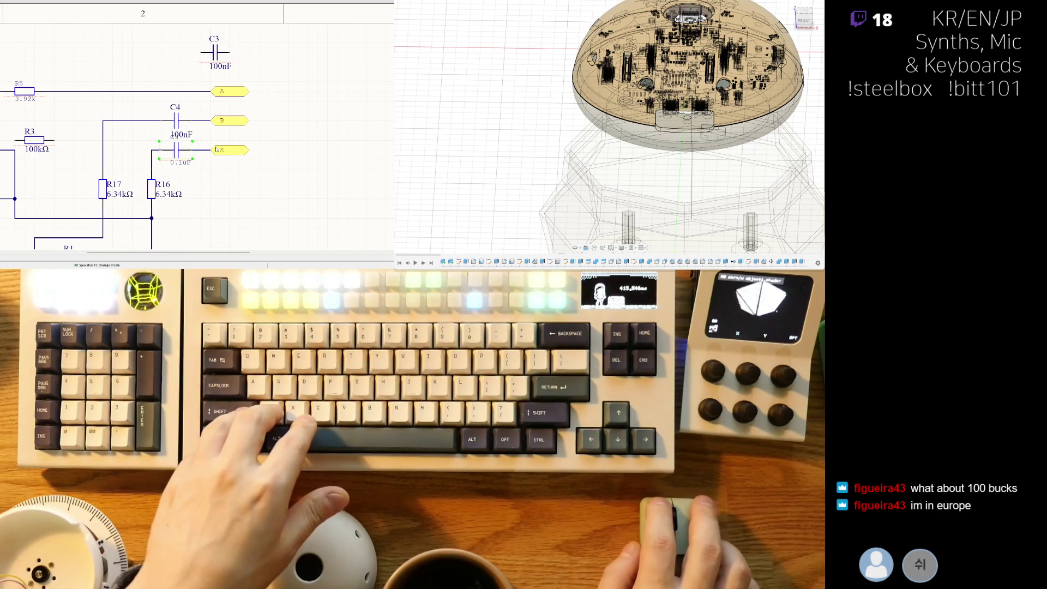
{"action": "key", "text": "Delete"}
{"action": "left_click_drag", "start_coordinate": [214, 52], "coordinate": [166, 152]}
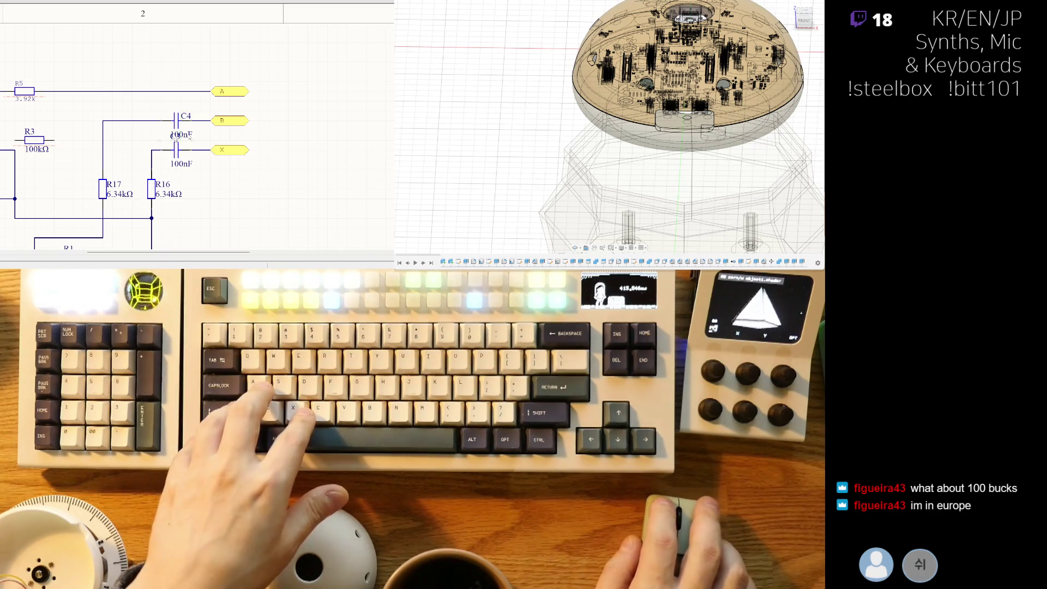
{"action": "left_click", "coordinate": [174, 134]}
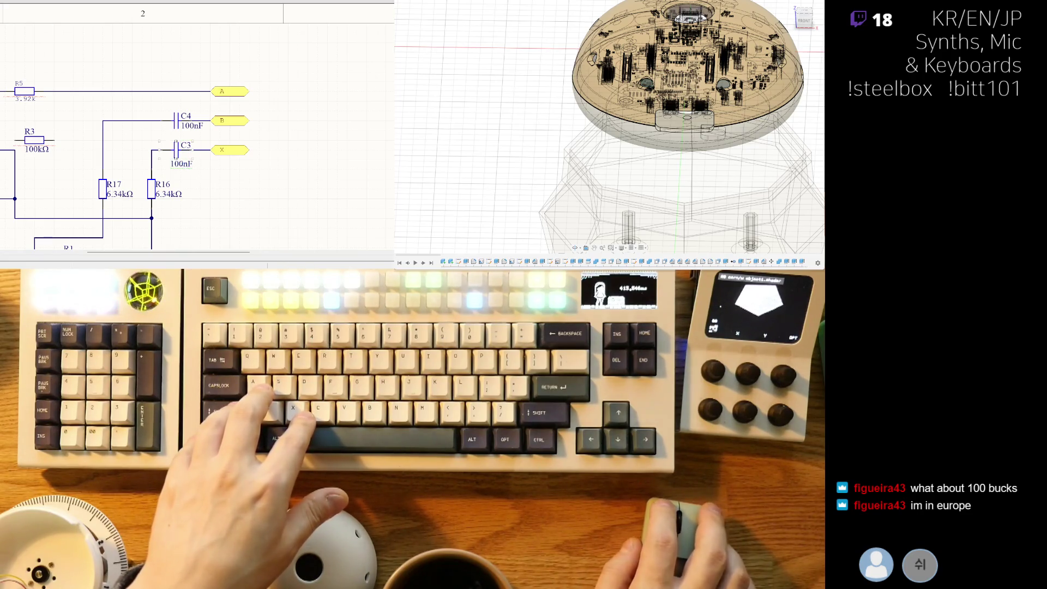
{"action": "right_click_drag", "start_coordinate": [217, 167], "coordinate": [234, 145]}
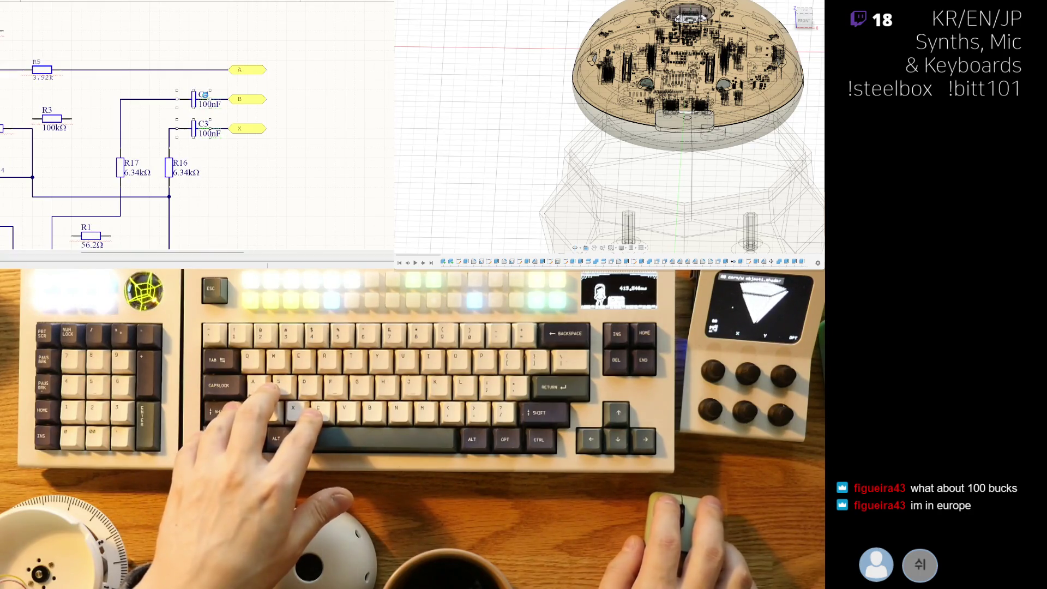
{"action": "right_click_drag", "start_coordinate": [114, 119], "coordinate": [158, 113]}
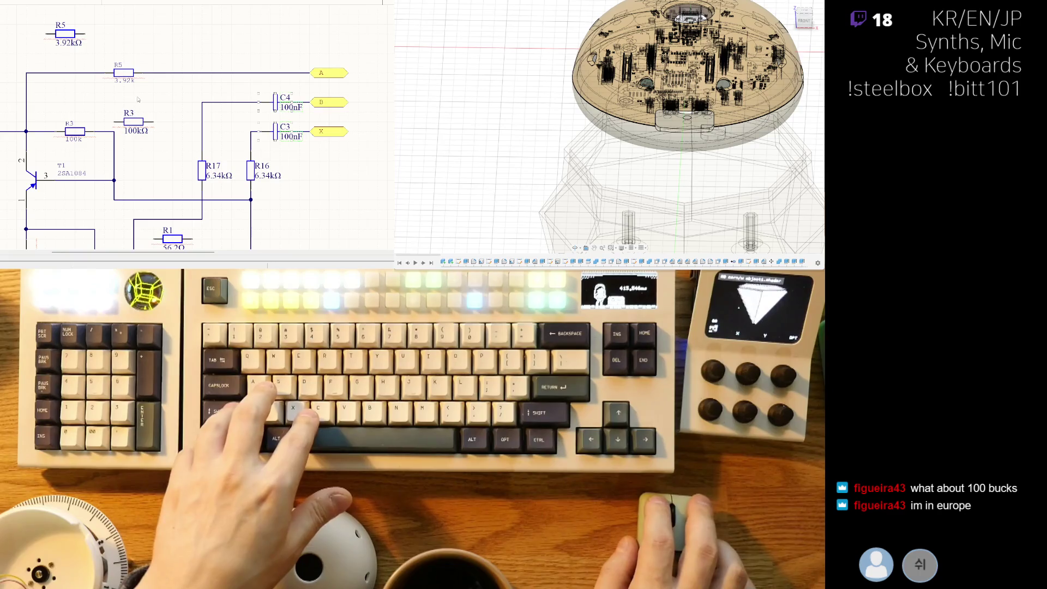
Step: Put the new 100kΩ R3 in R3's spot, delete the old R5, and slot the new R5 into the top wire gap
{"action": "left_click", "coordinate": [107, 125]}
{"action": "left_click_drag", "start_coordinate": [107, 125], "coordinate": [57, 135]}
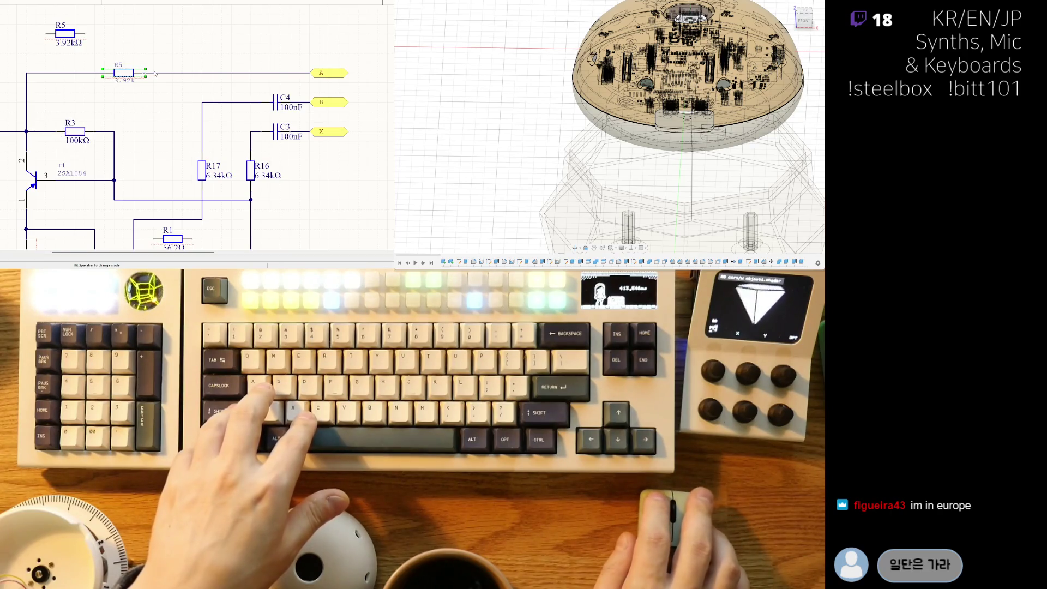
{"action": "key", "text": "Delete"}
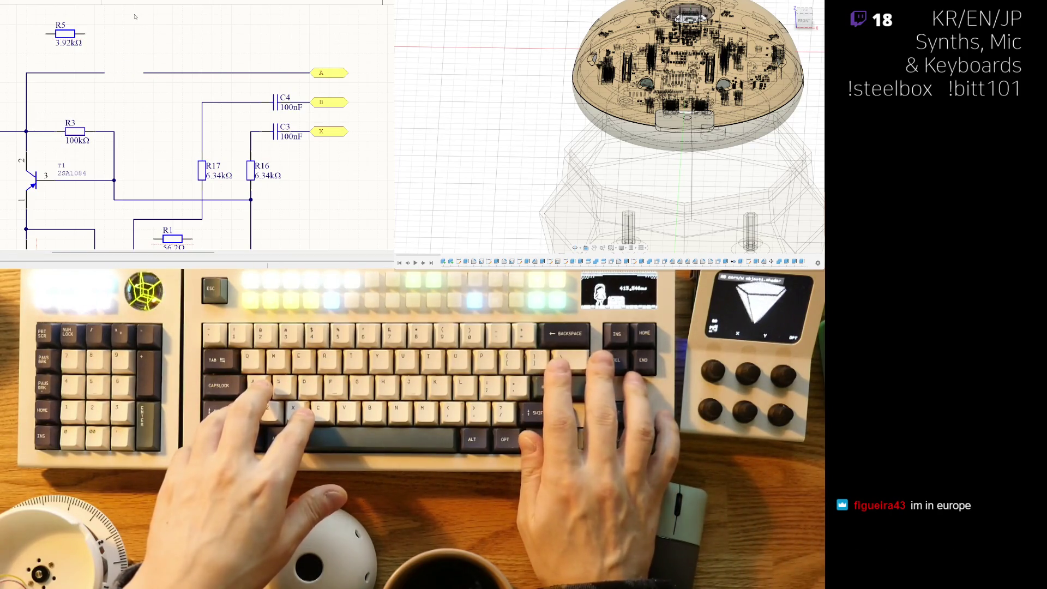
{"action": "left_click_drag", "start_coordinate": [65, 33], "coordinate": [124, 73]}
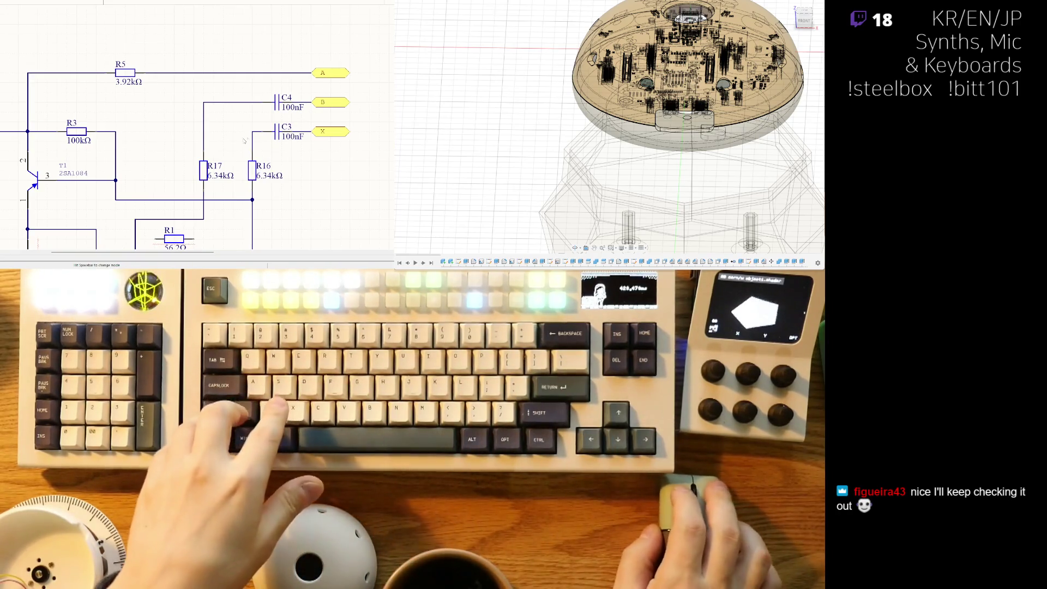
{"action": "right_click_drag", "start_coordinate": [214, 182], "coordinate": [232, 168]}
{"action": "right_click_drag", "start_coordinate": [120, 200], "coordinate": [163, 142]}
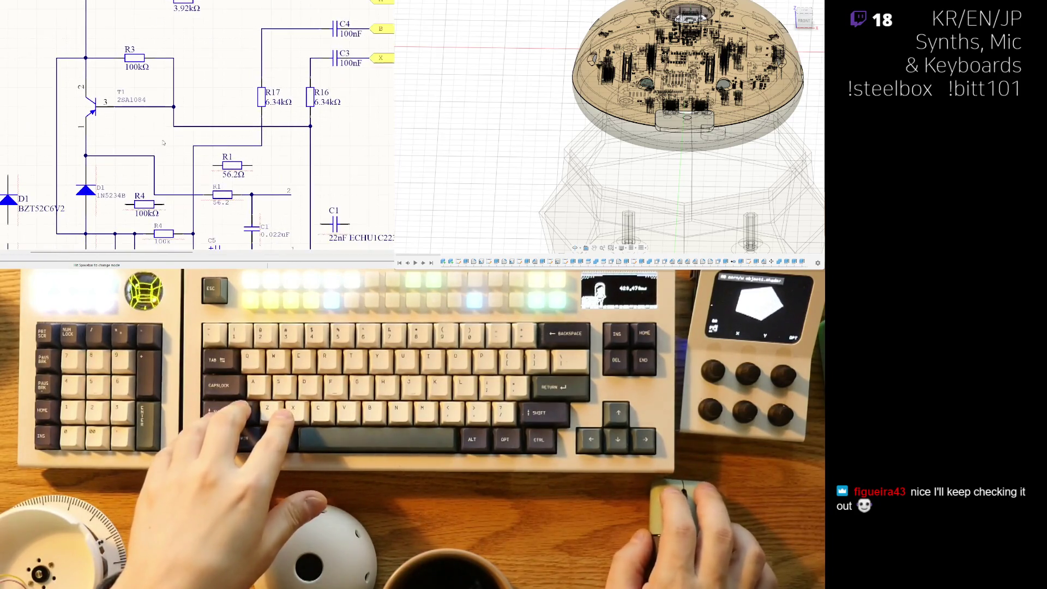
{"action": "right_click_drag", "start_coordinate": [174, 178], "coordinate": [155, 137]}
{"action": "left_click", "coordinate": [201, 154]}
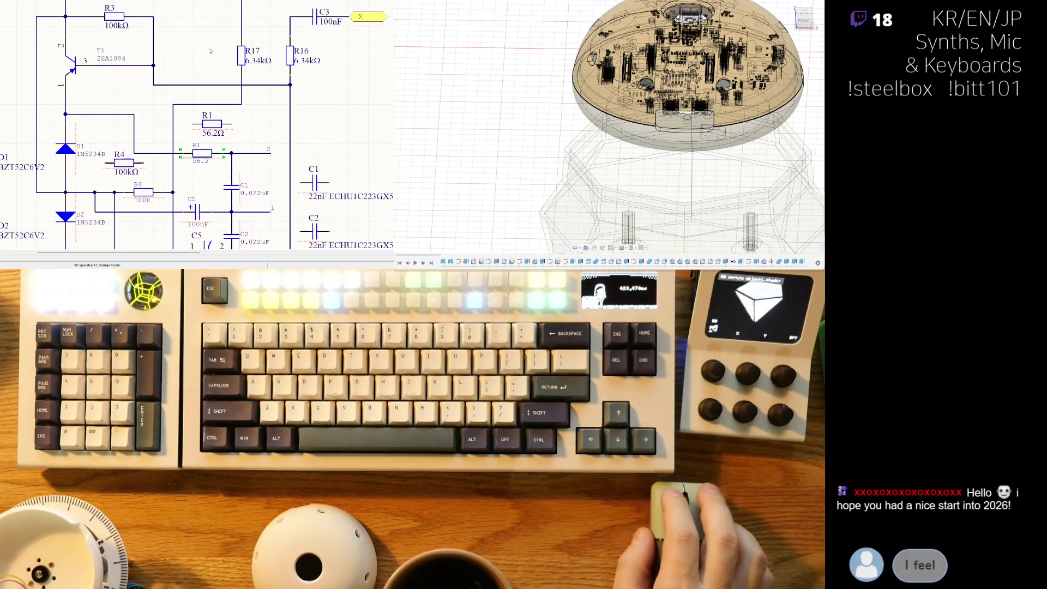
{"action": "scroll", "coordinate": [160, 157], "scroll_direction": "down", "scroll_amount": 1}
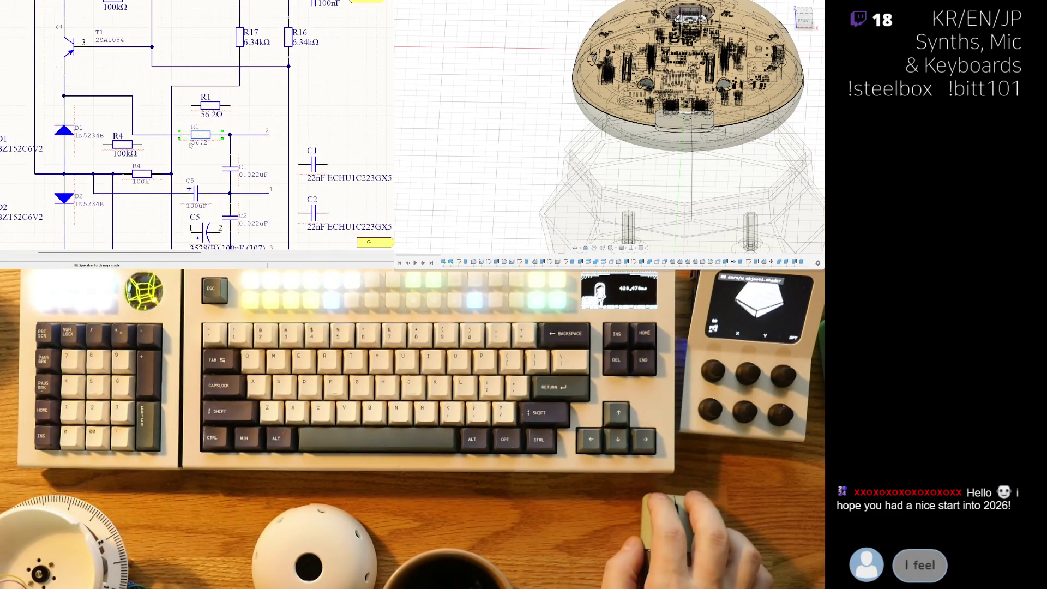
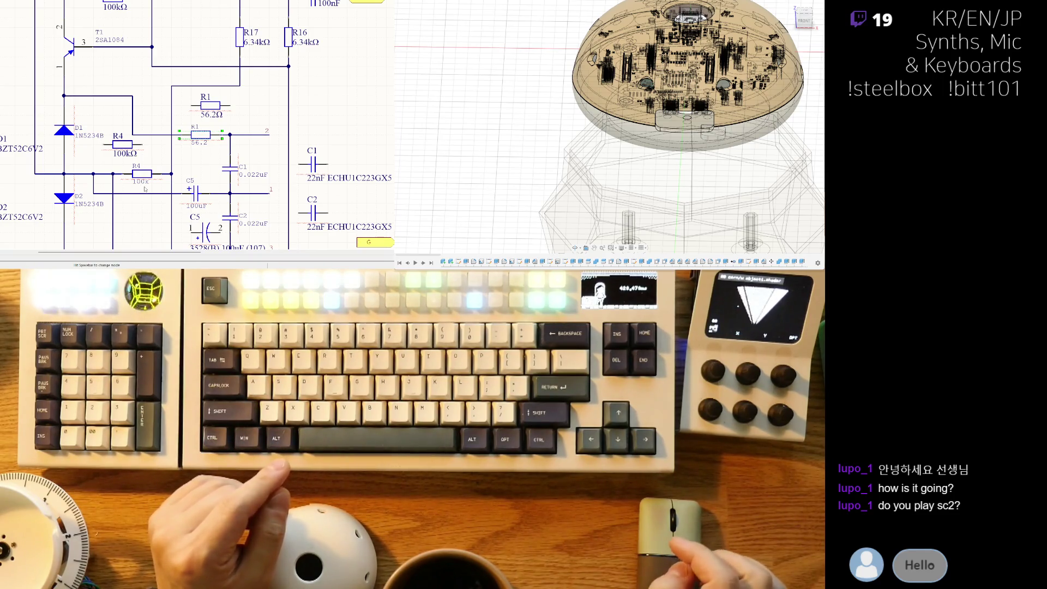
Step: Change capacitor C5's value label to '100uF 3528B'
{"action": "right_click_drag", "start_coordinate": [145, 189], "coordinate": [134, 133]}
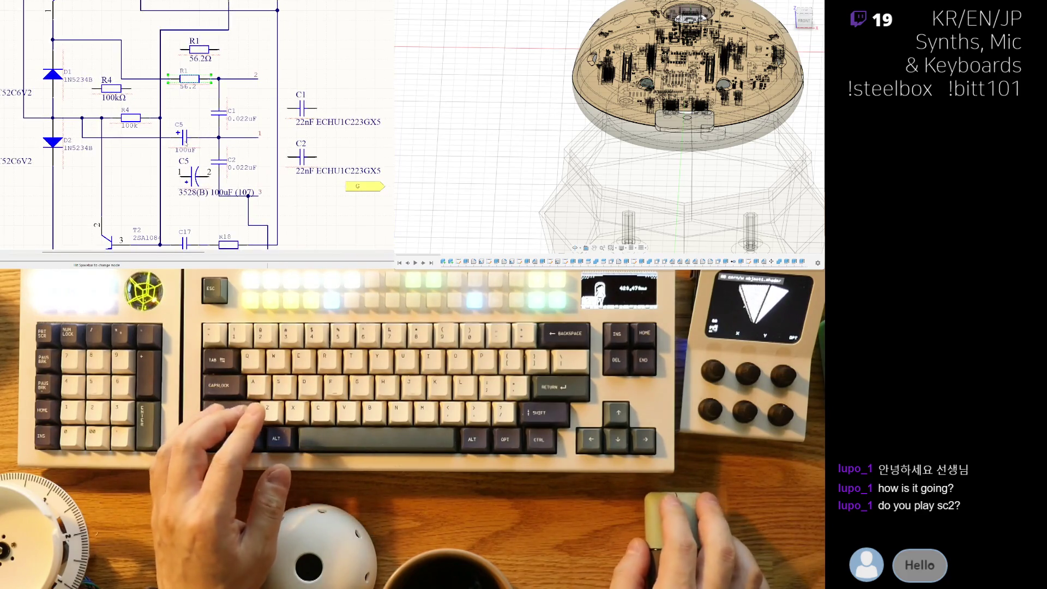
{"action": "left_click", "coordinate": [185, 139]}
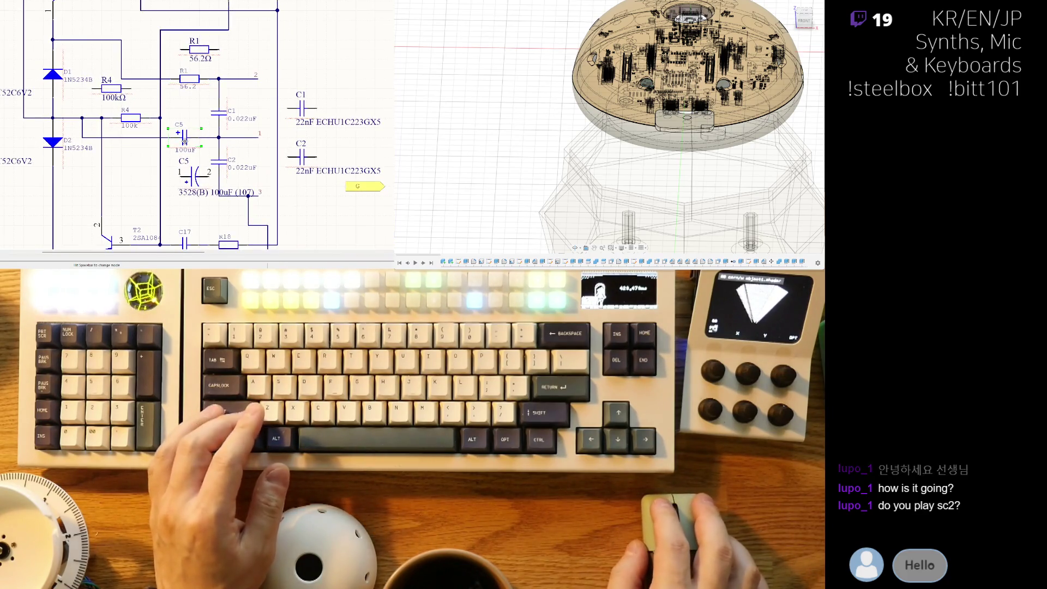
{"action": "double_click", "coordinate": [206, 192]}
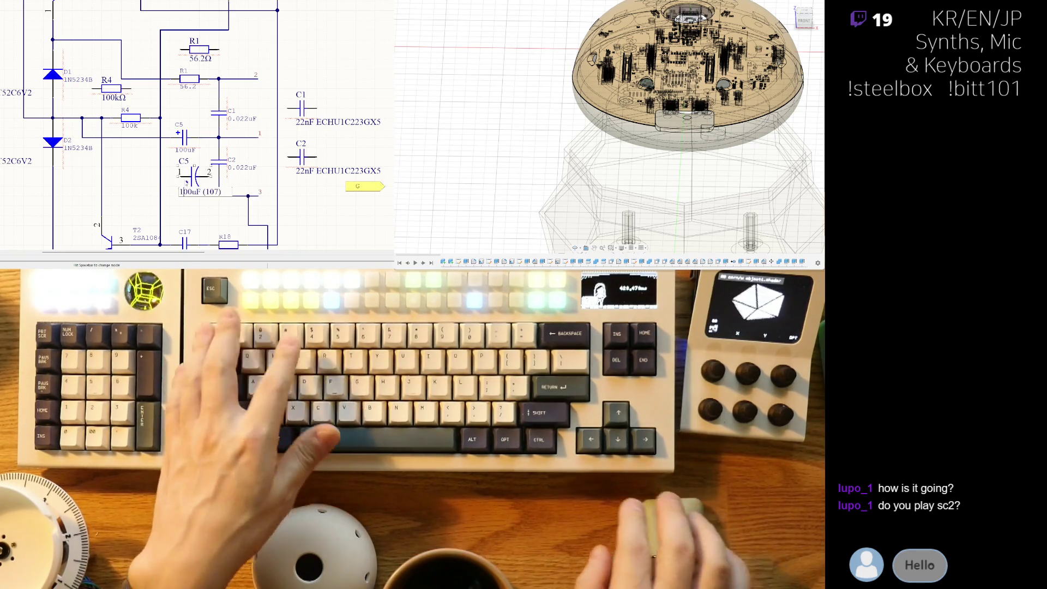
{"action": "key", "text": "BackSpace"}
{"action": "key", "text": "shift+End"}
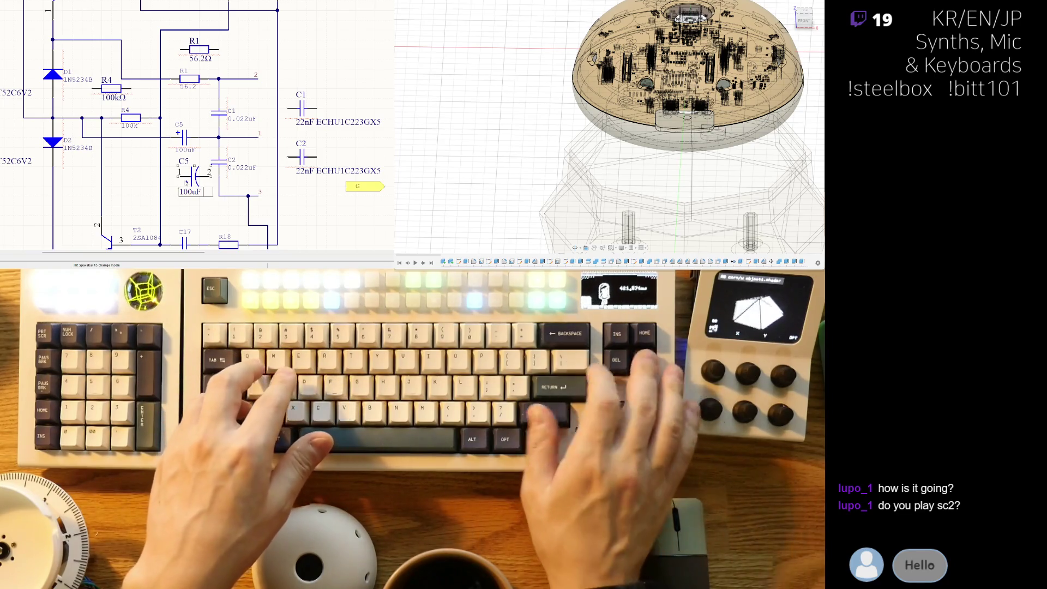
{"action": "type", "text": "3528B"}
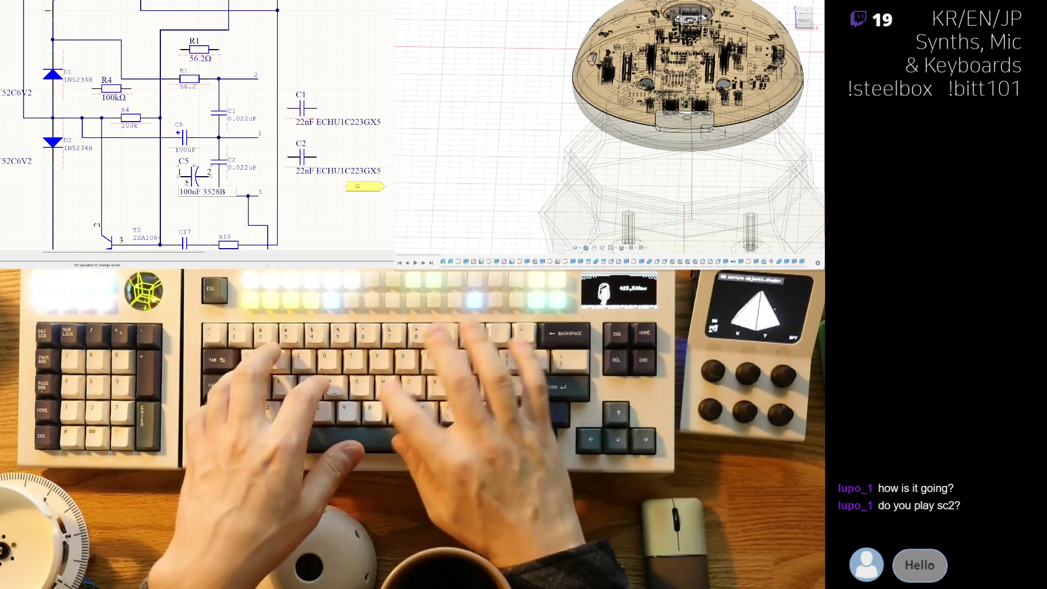
{"action": "key", "text": "Return"}
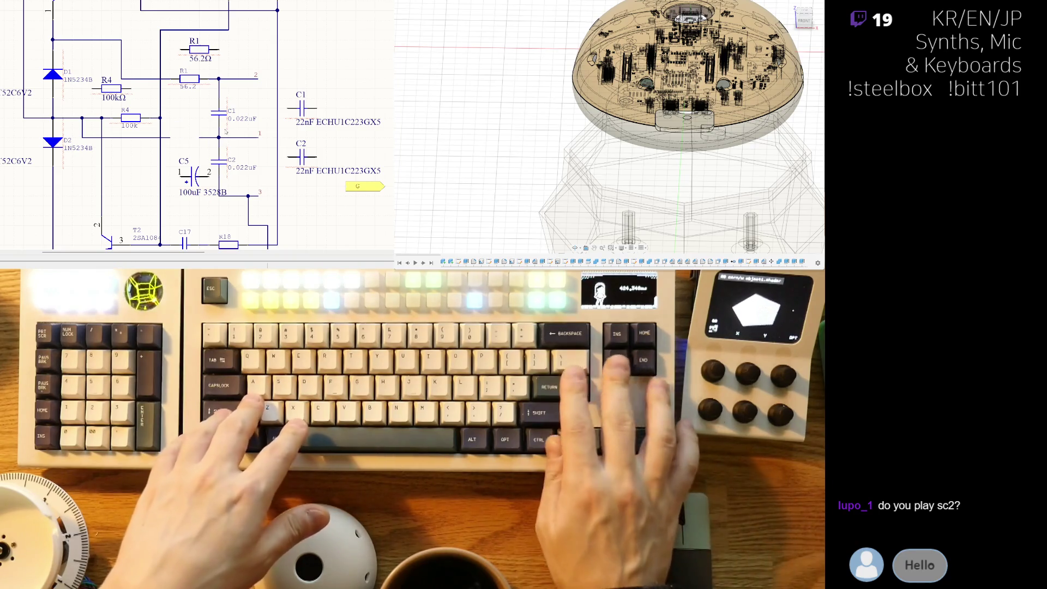
Step: Delete the small duplicate C5 and move the relabelled C5 onto the wire
{"action": "key", "text": "Delete"}
{"action": "left_click_drag", "start_coordinate": [186, 180], "coordinate": [174, 123]}
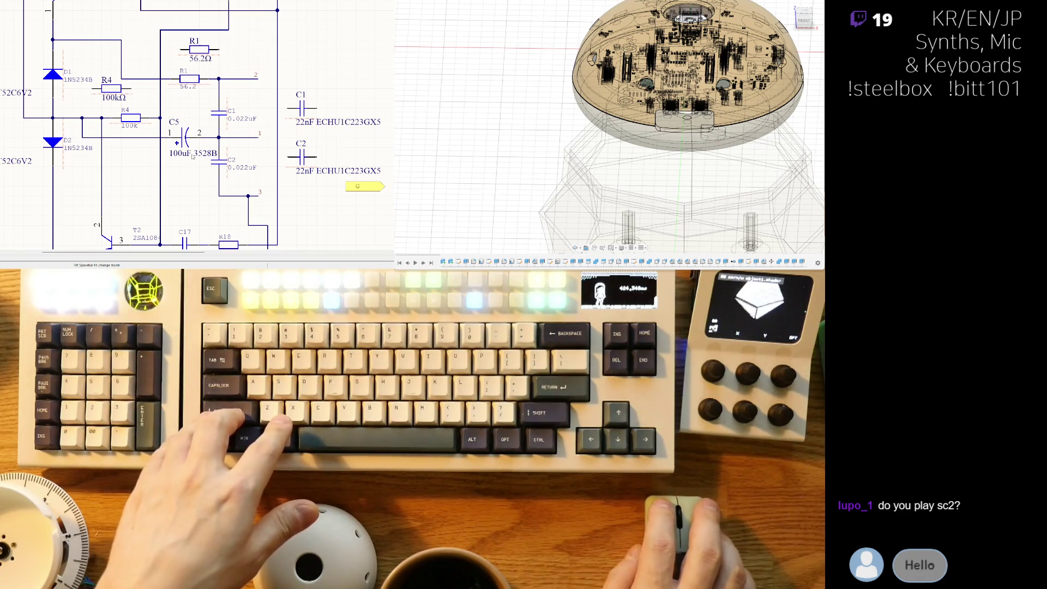
{"action": "left_click", "coordinate": [181, 132]}
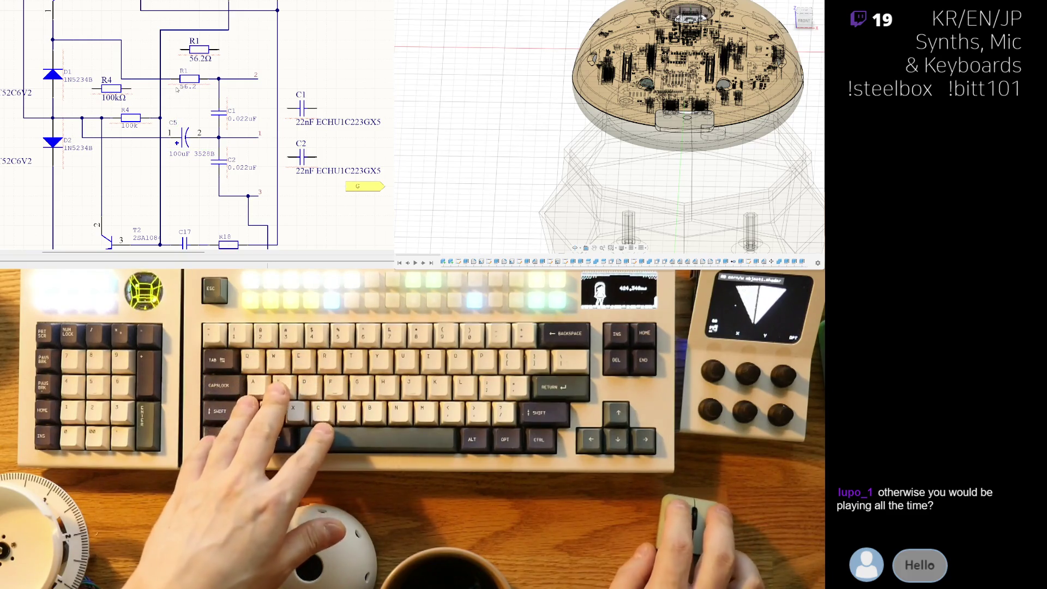
{"action": "right_click_drag", "start_coordinate": [183, 89], "coordinate": [150, 77]}
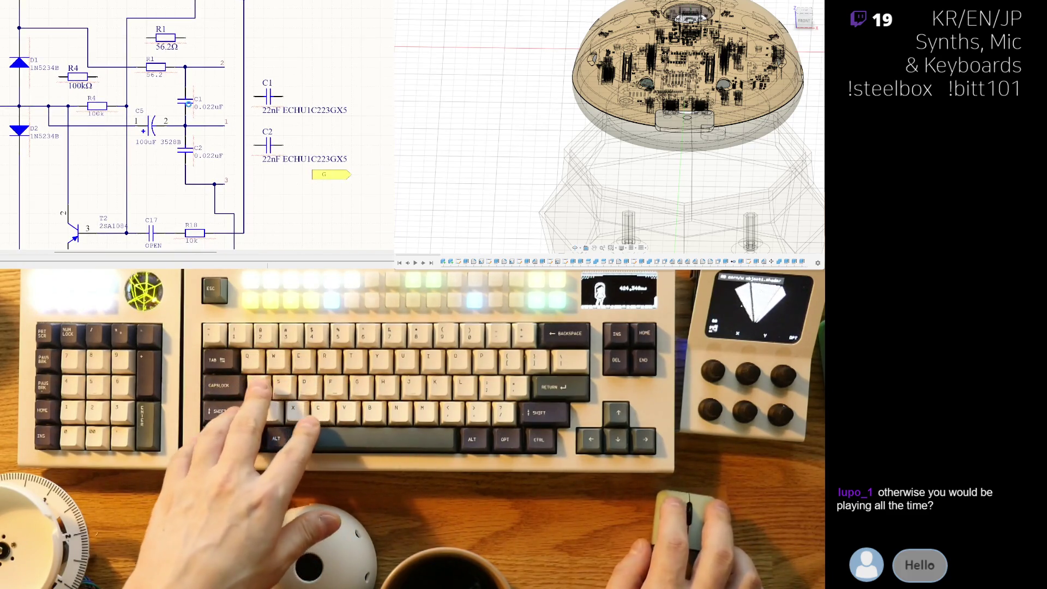
Step: Delete the old 0.022uF C1/C2 and place 22nF C1 and C2 vertically, C2 below C1
{"action": "left_click_drag", "start_coordinate": [177, 109], "coordinate": [191, 158]}
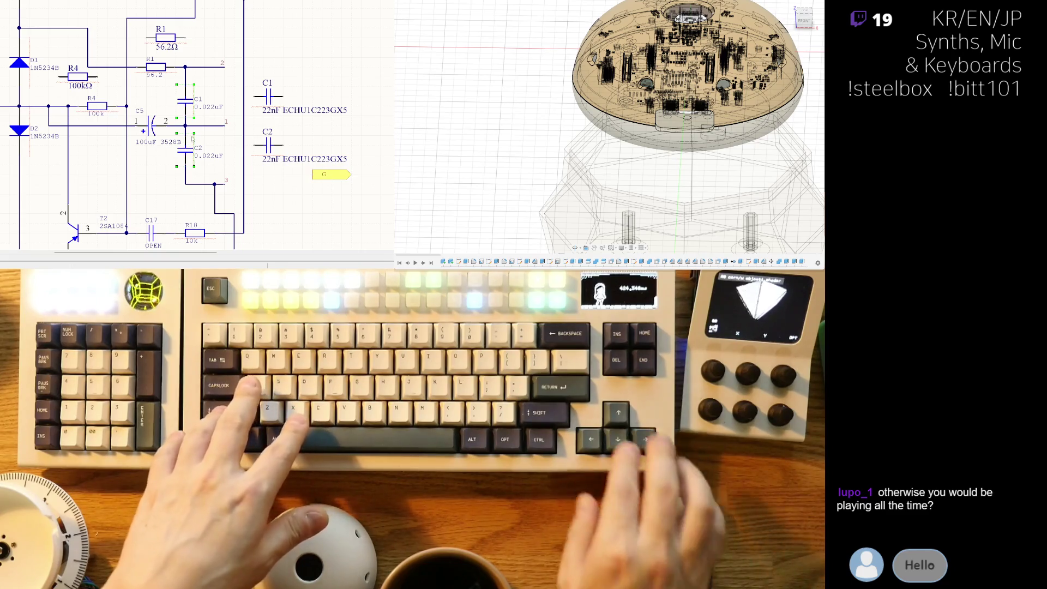
{"action": "key", "text": "Delete"}
{"action": "left_click_drag", "start_coordinate": [265, 98], "coordinate": [202, 100]}
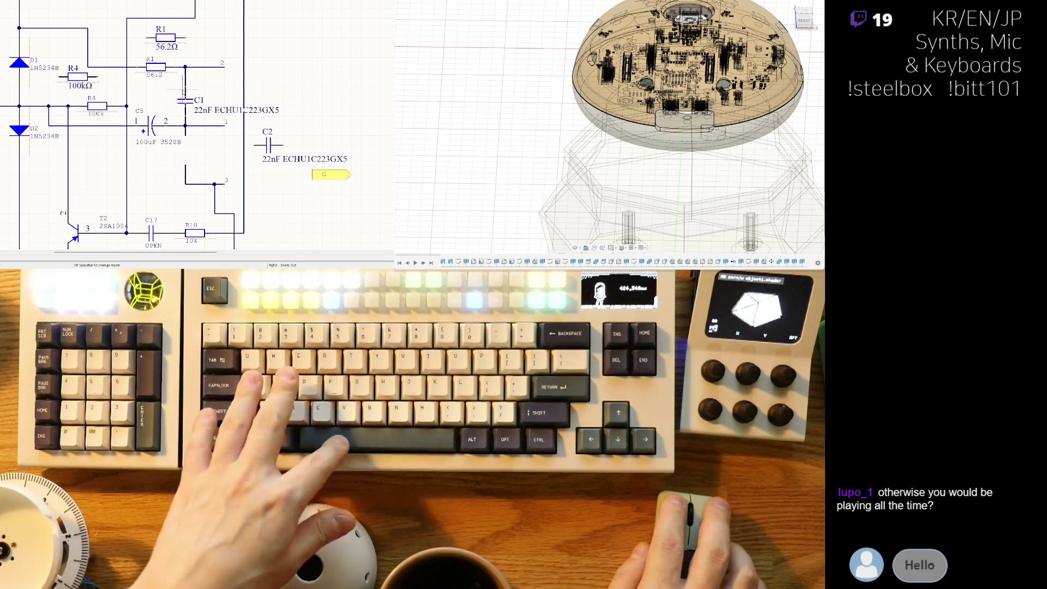
{"action": "left_click", "coordinate": [186, 103]}
{"action": "left_click", "coordinate": [267, 145]}
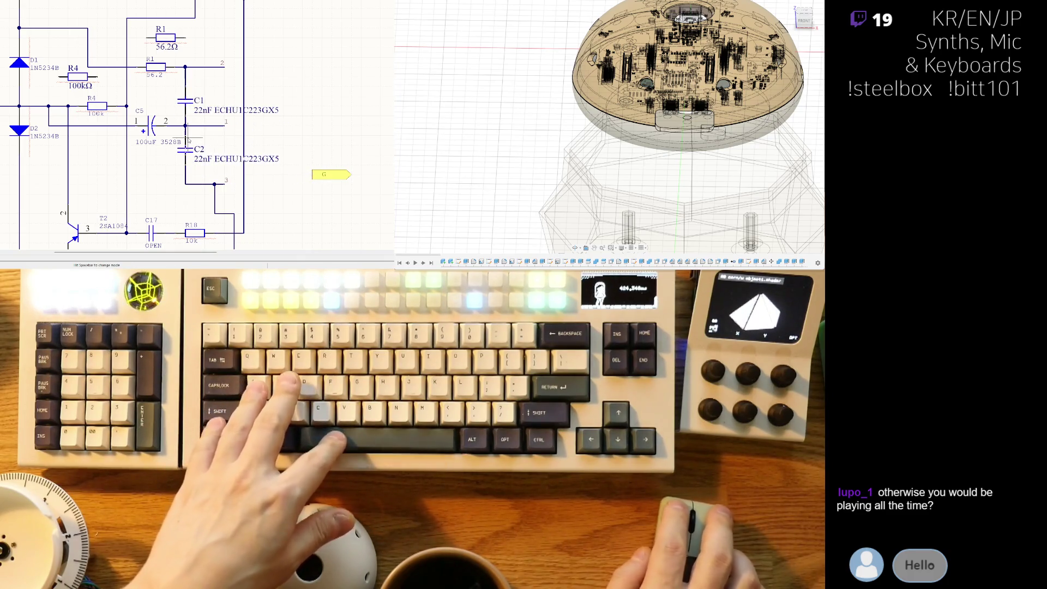
{"action": "left_click", "coordinate": [185, 149]}
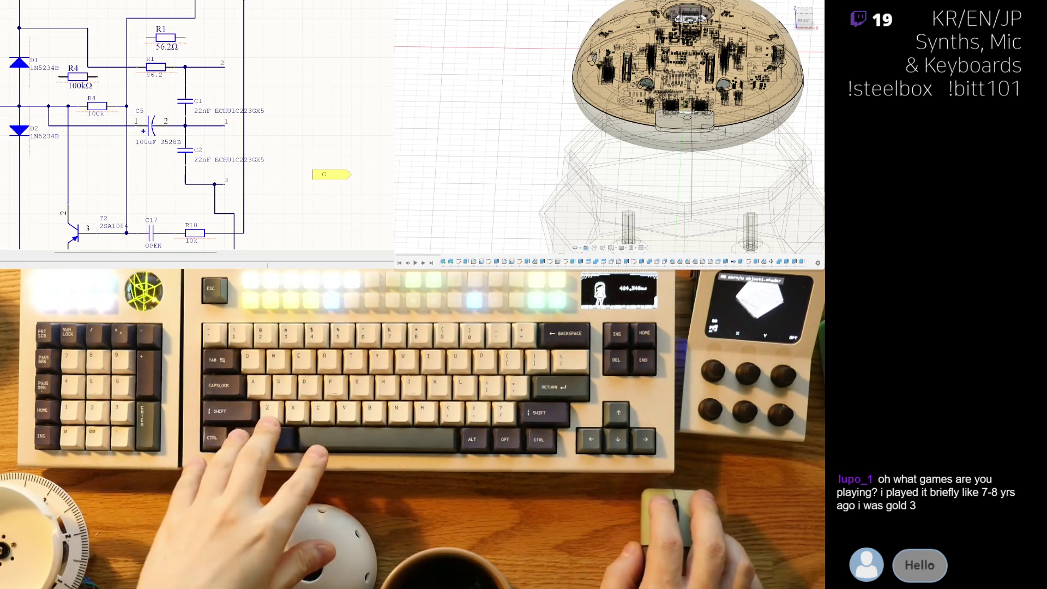
Step: Delete the floating duplicate R1 resistor
{"action": "right_click_drag", "start_coordinate": [136, 125], "coordinate": [150, 143]}
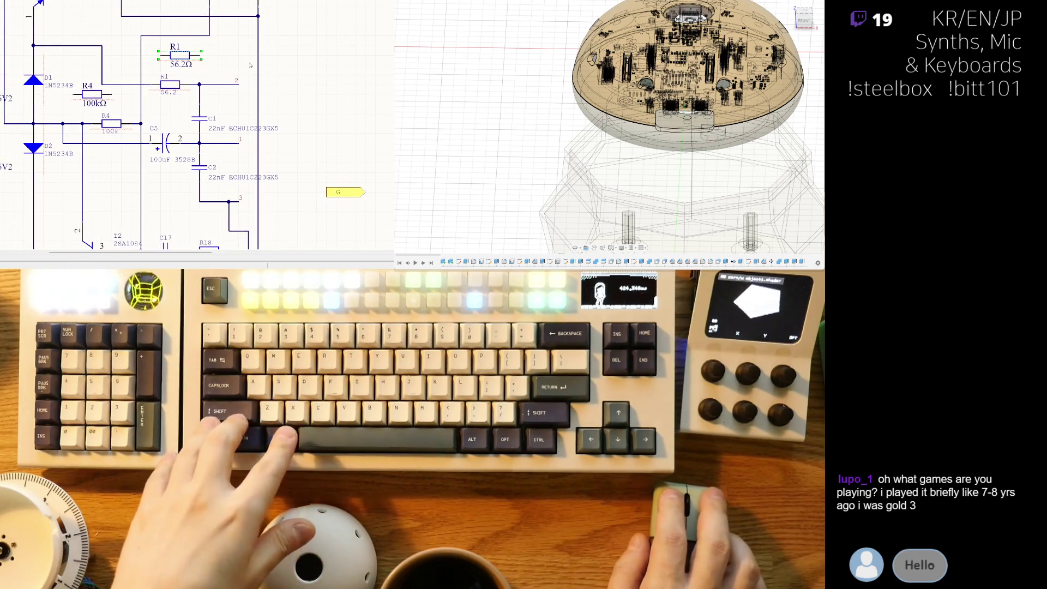
{"action": "key", "text": "Delete"}
{"action": "scroll", "coordinate": [169, 124], "scroll_direction": "down", "scroll_amount": 5, "text": "ctrl"}
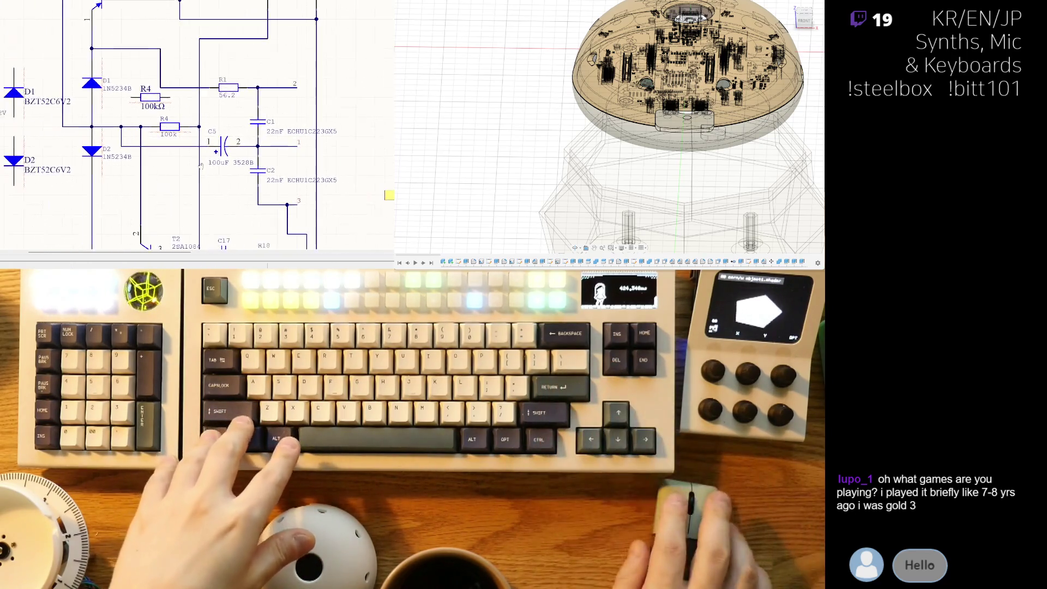
{"action": "scroll", "coordinate": [170, 124], "scroll_direction": "up", "scroll_amount": 5, "text": "ctrl"}
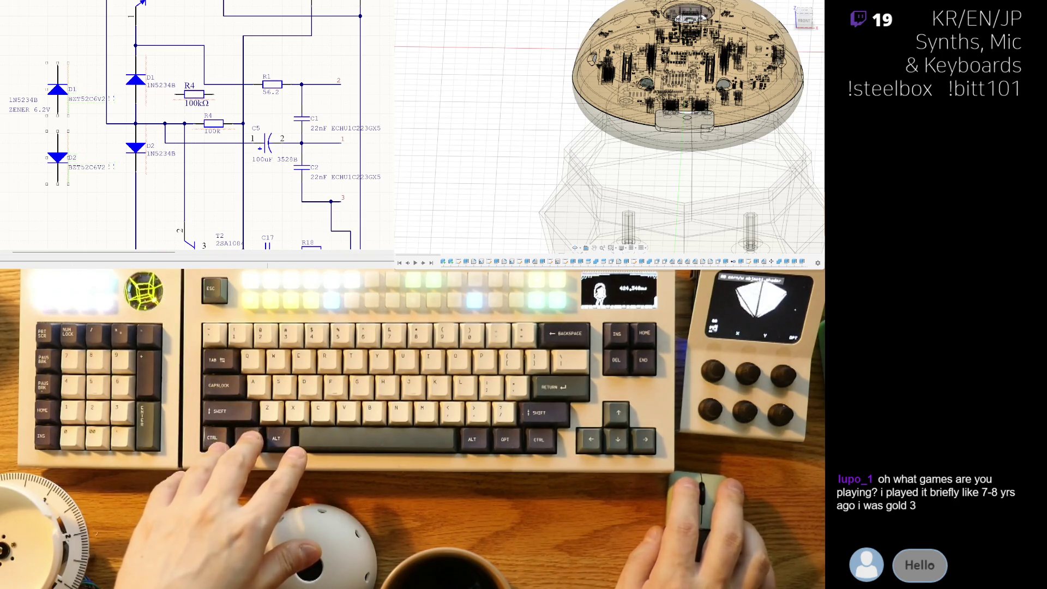
Step: Delete the 1N5234B diodes and move BZT52C6V2 D1 and D2 into place, D2 below D1
{"action": "left_click_drag", "start_coordinate": [117, 43], "coordinate": [197, 152]}
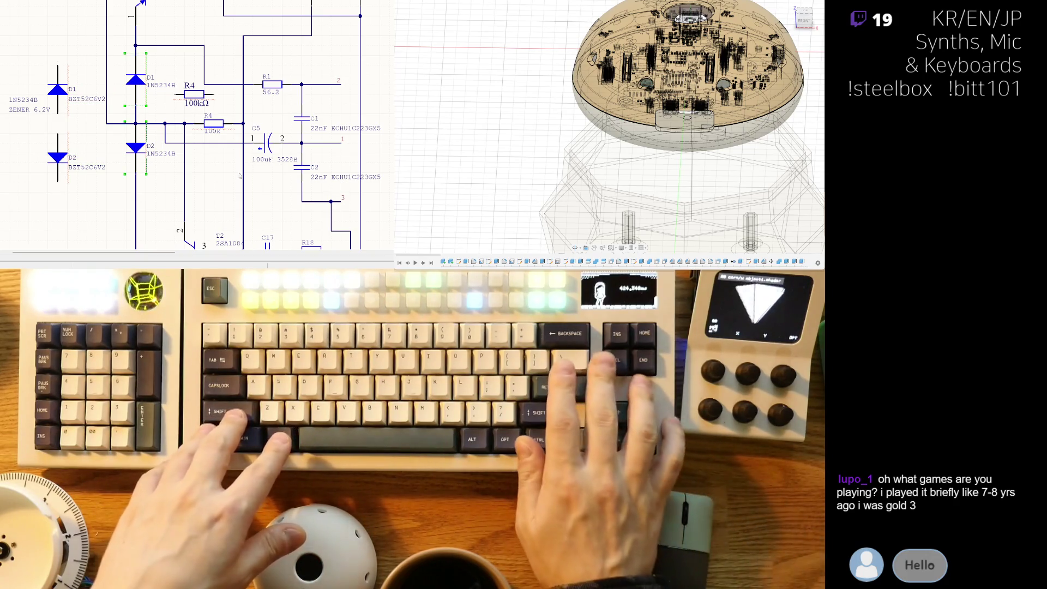
{"action": "left_click", "coordinate": [129, 156]}
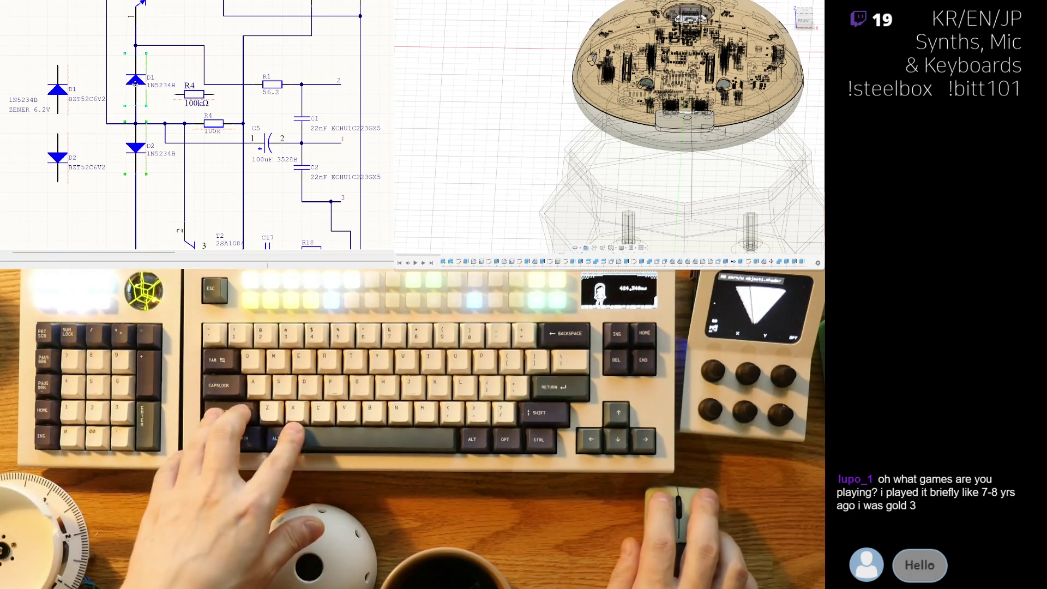
{"action": "key", "text": "Delete"}
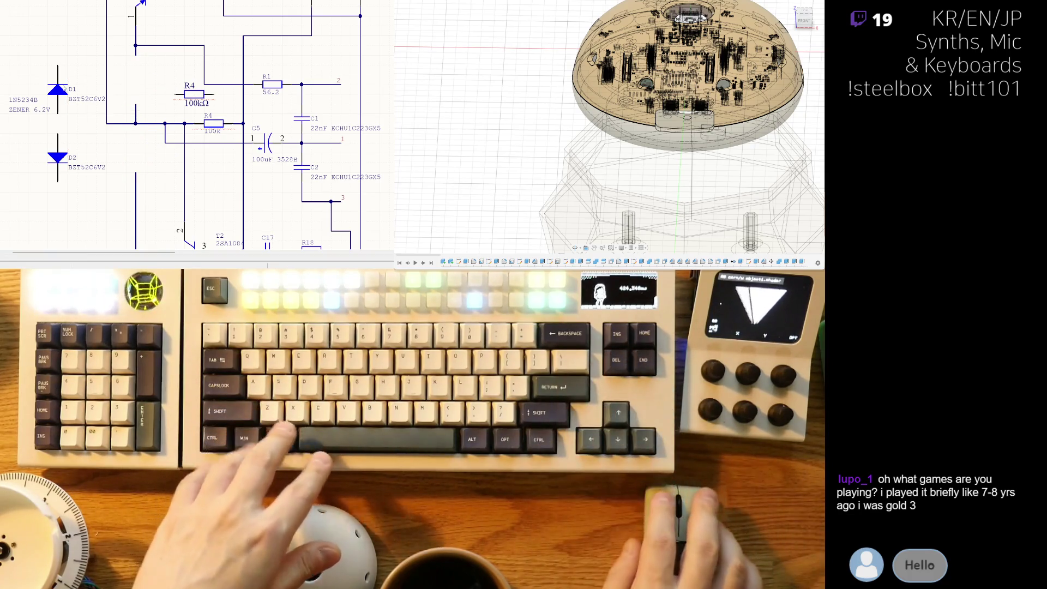
{"action": "left_click_drag", "start_coordinate": [58, 67], "coordinate": [135, 58]}
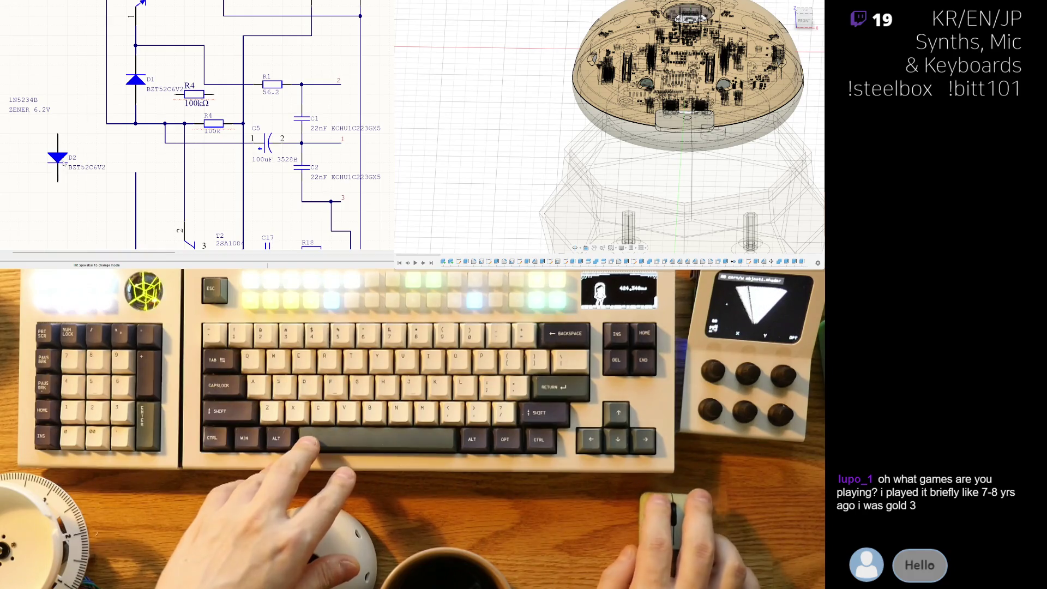
{"action": "left_click_drag", "start_coordinate": [64, 163], "coordinate": [137, 151]}
{"action": "right_click_drag", "start_coordinate": [184, 143], "coordinate": [127, 144]}
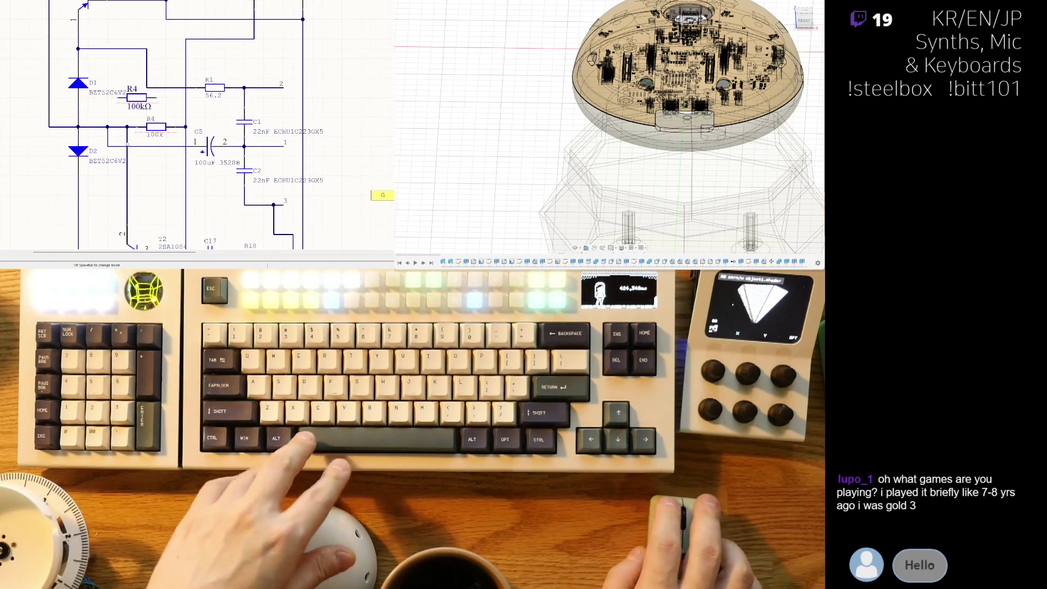
{"action": "left_click", "coordinate": [137, 98]}
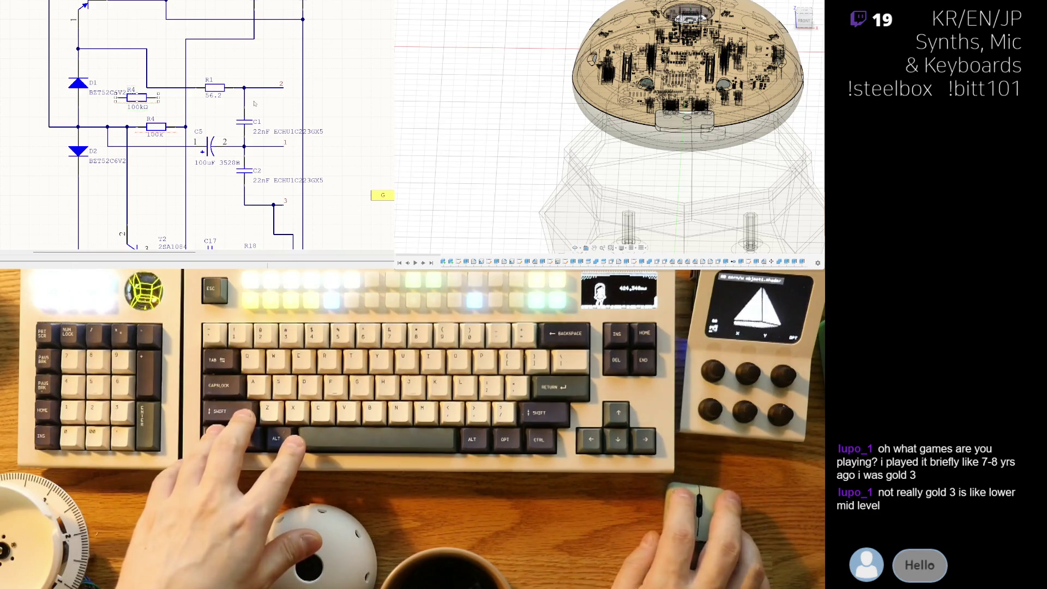
Step: Delete the lower duplicate R4 and move R4 100kΩ onto the wire left of C5
{"action": "scroll", "coordinate": [185, 137], "scroll_direction": "up", "scroll_amount": 3, "text": "ctrl"}
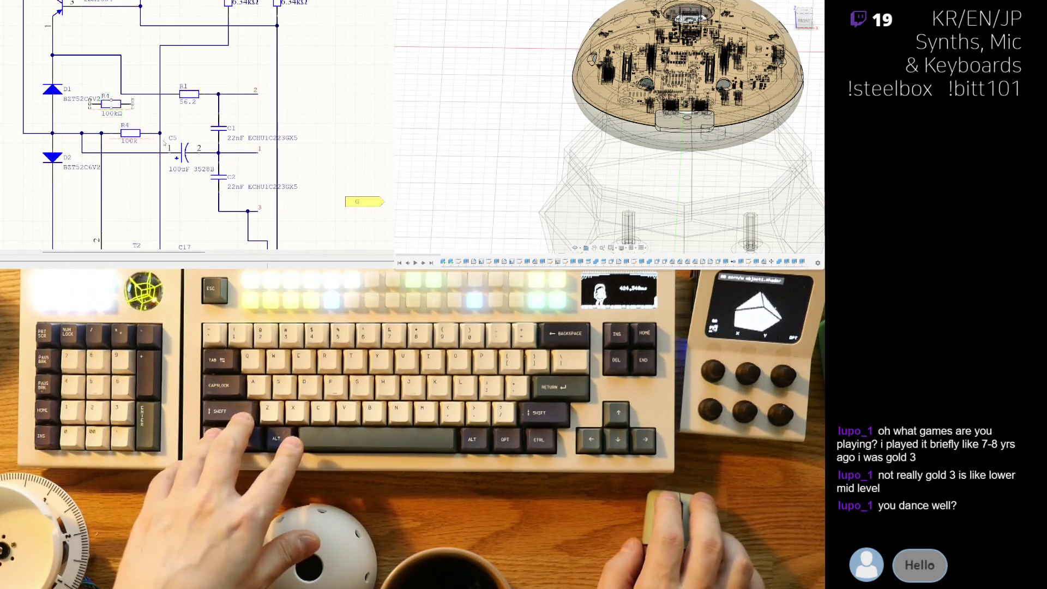
{"action": "scroll", "coordinate": [157, 141], "scroll_direction": "up", "scroll_amount": 1, "text": "ctrl"}
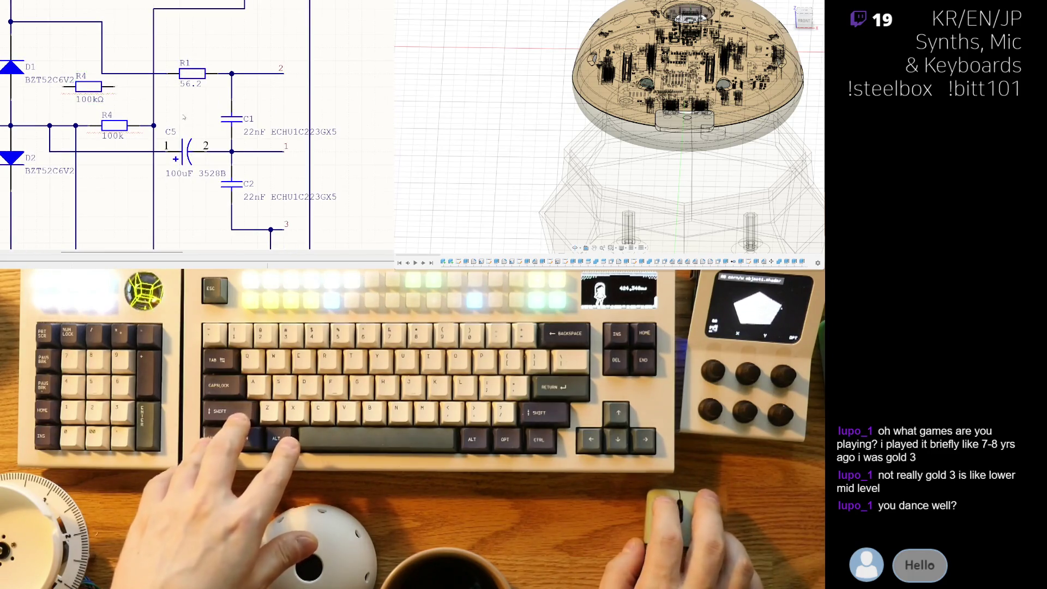
{"action": "key", "text": "Delete"}
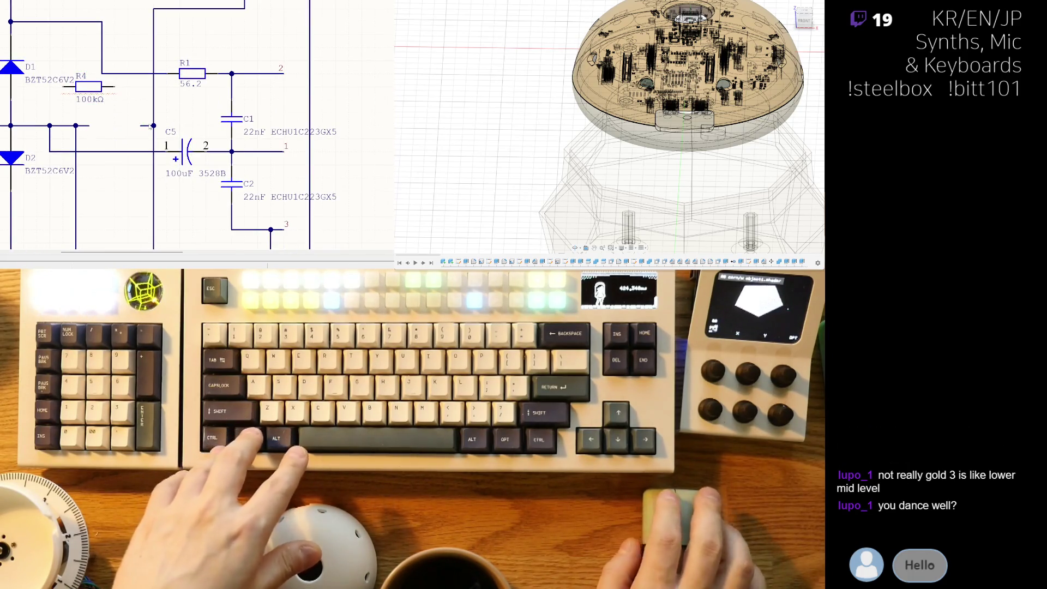
{"action": "left_click_drag", "start_coordinate": [88, 86], "coordinate": [146, 119]}
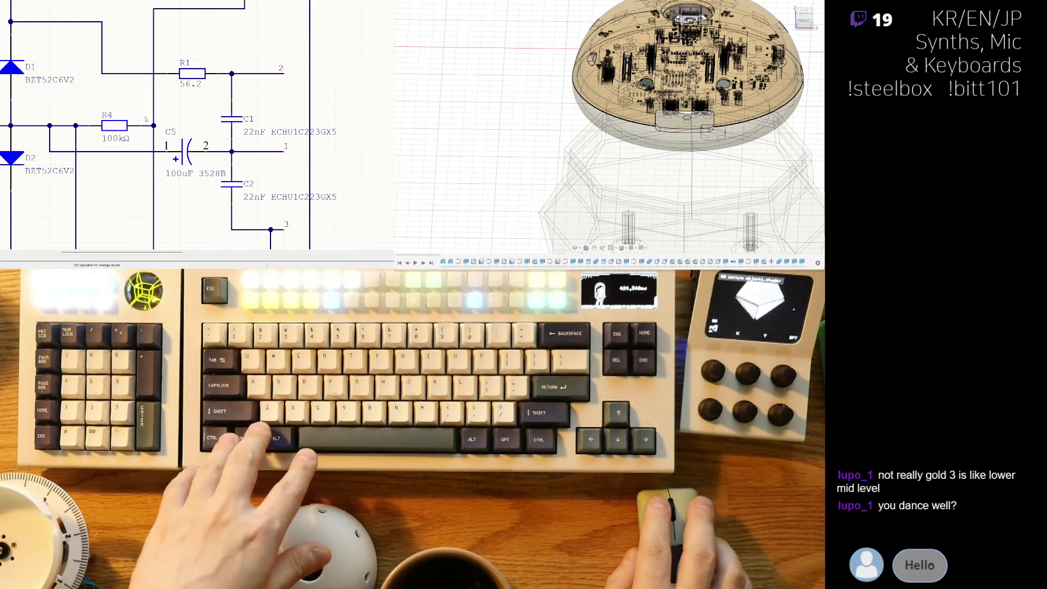
Step: Navigate to the lower T2, C17, R18 and R2 area and select the upper R18
{"action": "scroll", "coordinate": [143, 134], "scroll_direction": "down", "scroll_amount": 2, "text": "ctrl"}
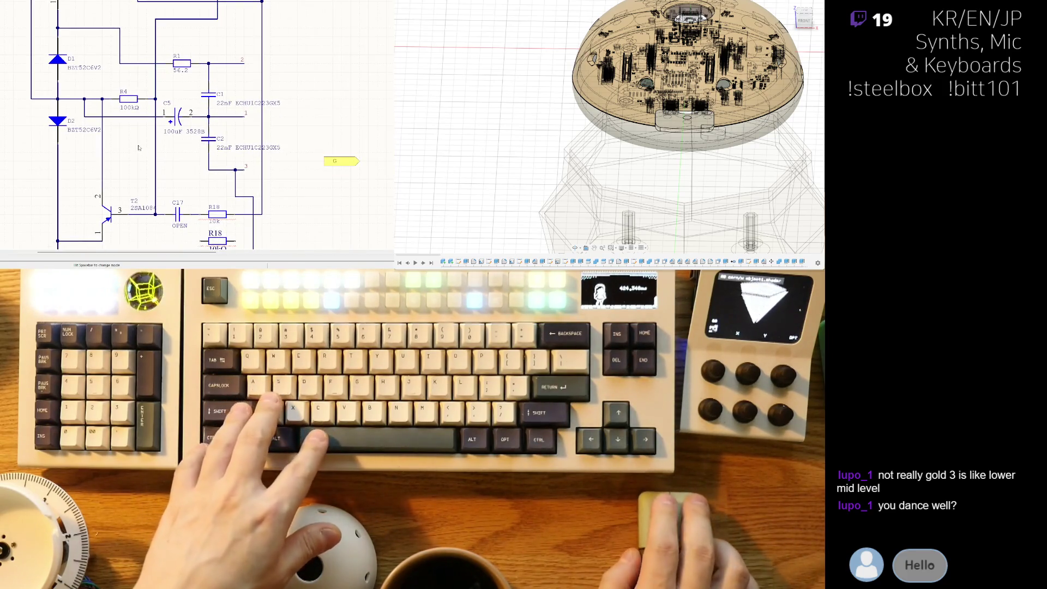
{"action": "scroll", "coordinate": [136, 150], "scroll_direction": "right", "scroll_amount": 3}
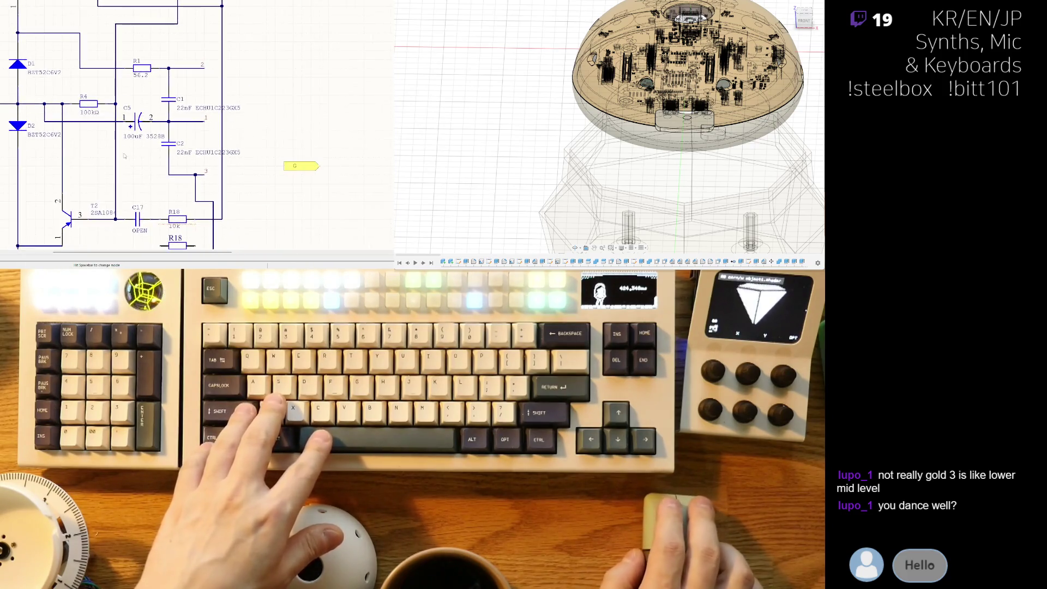
{"action": "scroll", "coordinate": [124, 156], "scroll_direction": "down", "scroll_amount": 4}
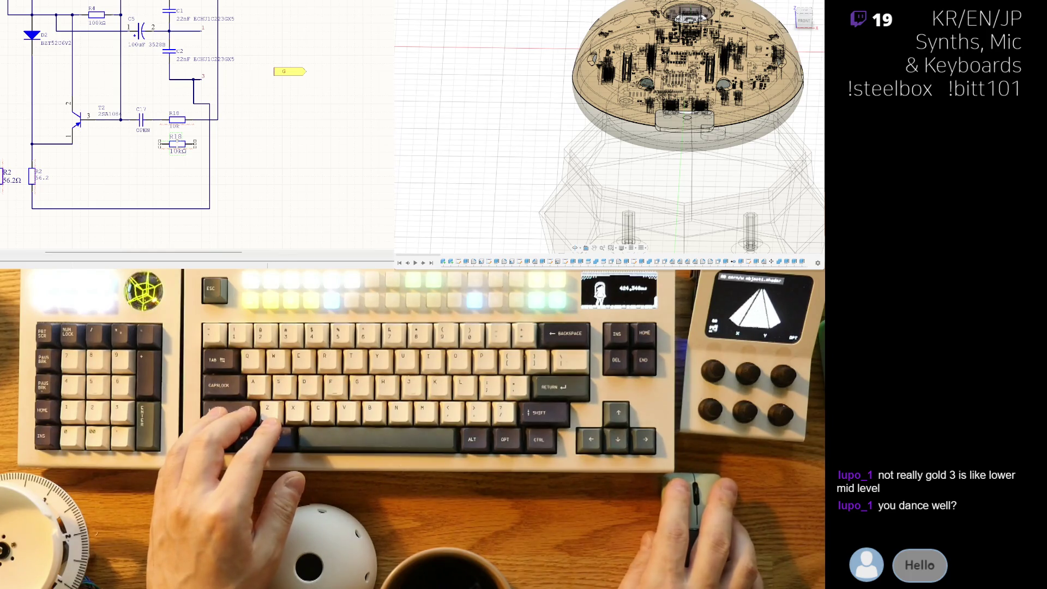
{"action": "scroll", "coordinate": [116, 132], "scroll_direction": "up", "scroll_amount": 3, "text": "ctrl"}
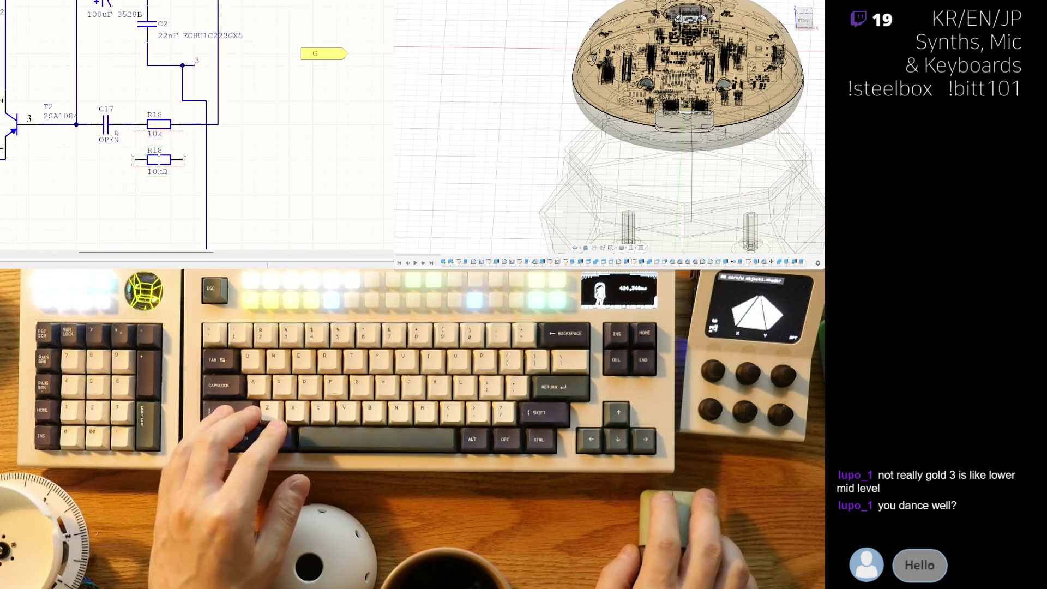
{"action": "left_click", "coordinate": [168, 126]}
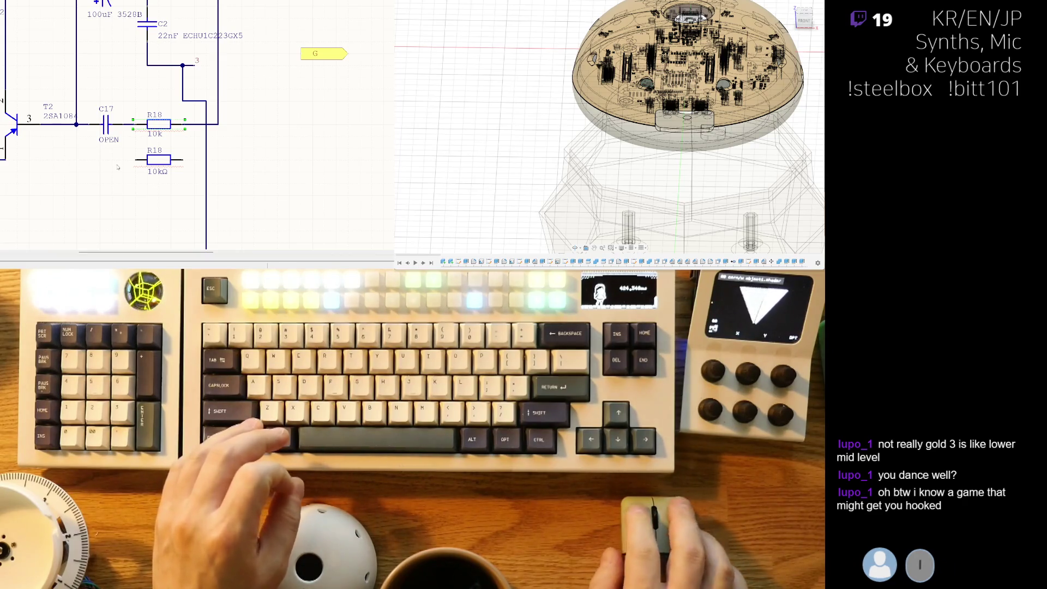
{"action": "scroll", "coordinate": [118, 167], "scroll_direction": "up", "scroll_amount": 2}
{"action": "scroll", "coordinate": [125, 180], "scroll_direction": "down", "scroll_amount": 2}
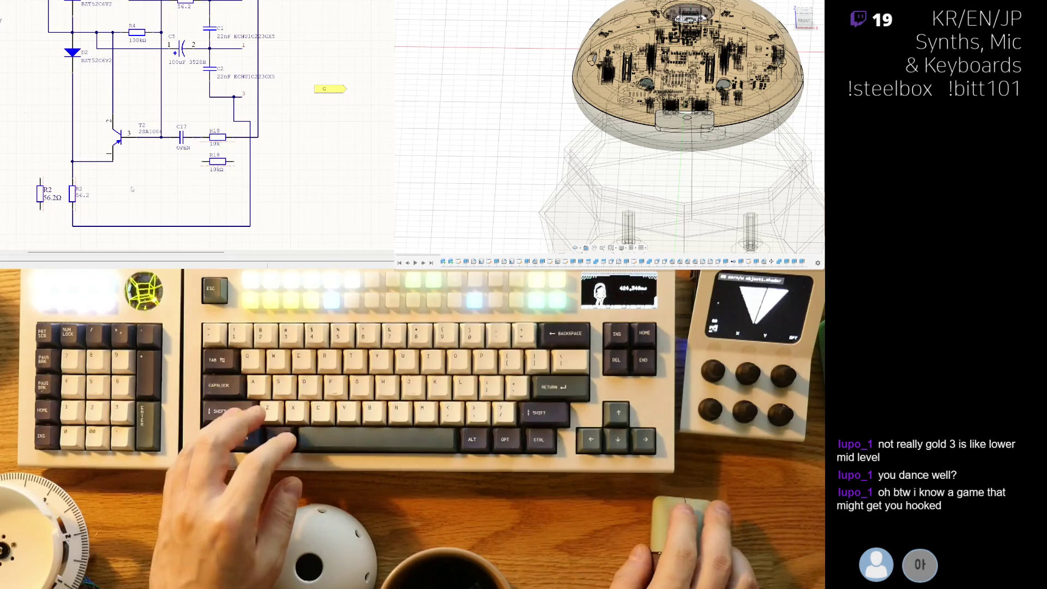
Step: Delete the old R2 under T2 and move the new 56.2Ω R2 onto that vertical wire
{"action": "right_click_drag", "start_coordinate": [131, 189], "coordinate": [145, 181]}
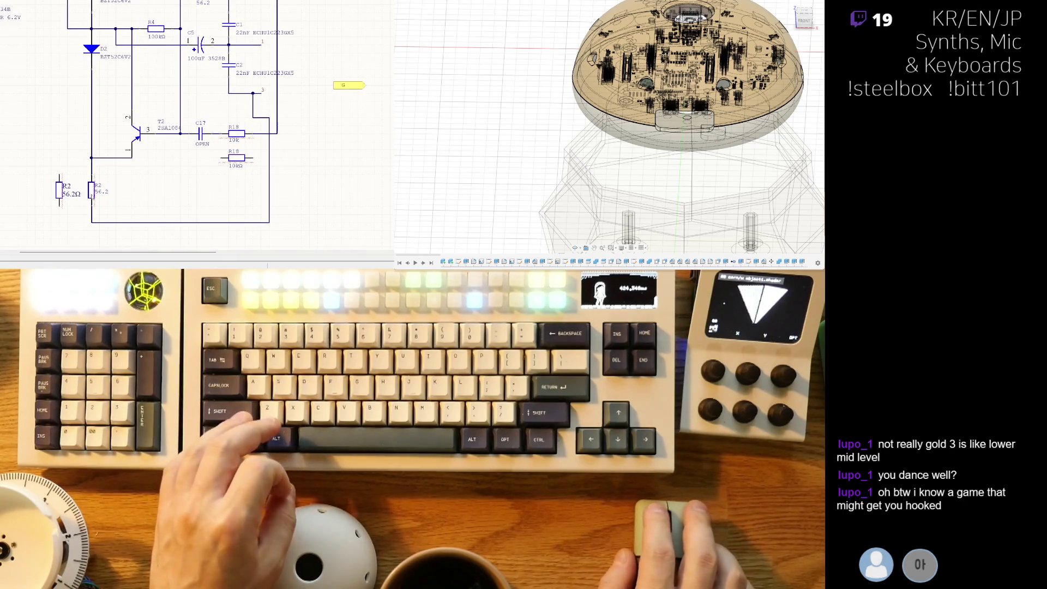
{"action": "left_click", "coordinate": [75, 188]}
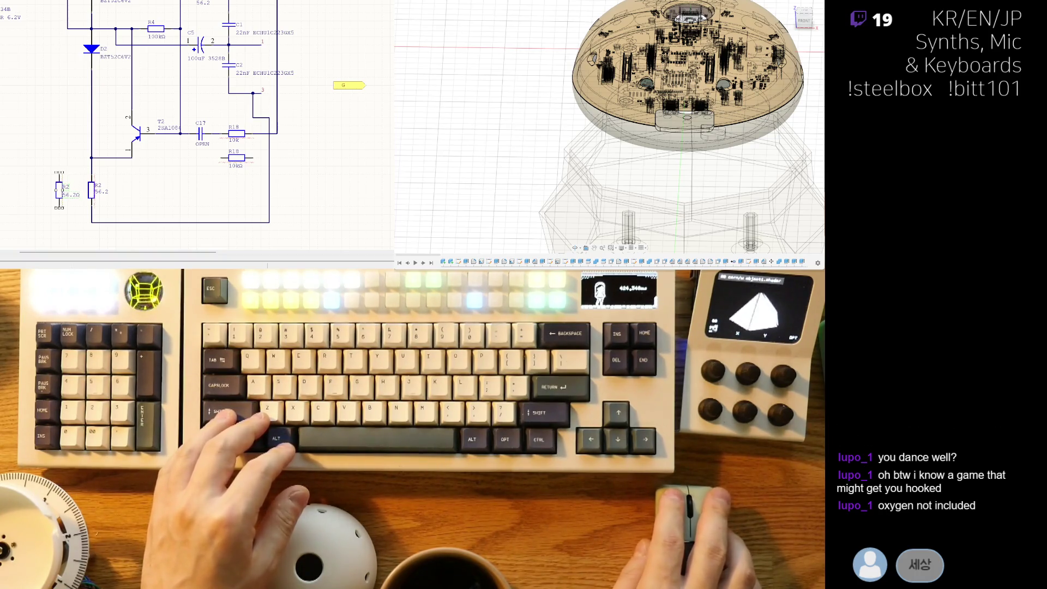
{"action": "scroll", "coordinate": [134, 162], "scroll_direction": "up", "scroll_amount": 3, "text": "ctrl"}
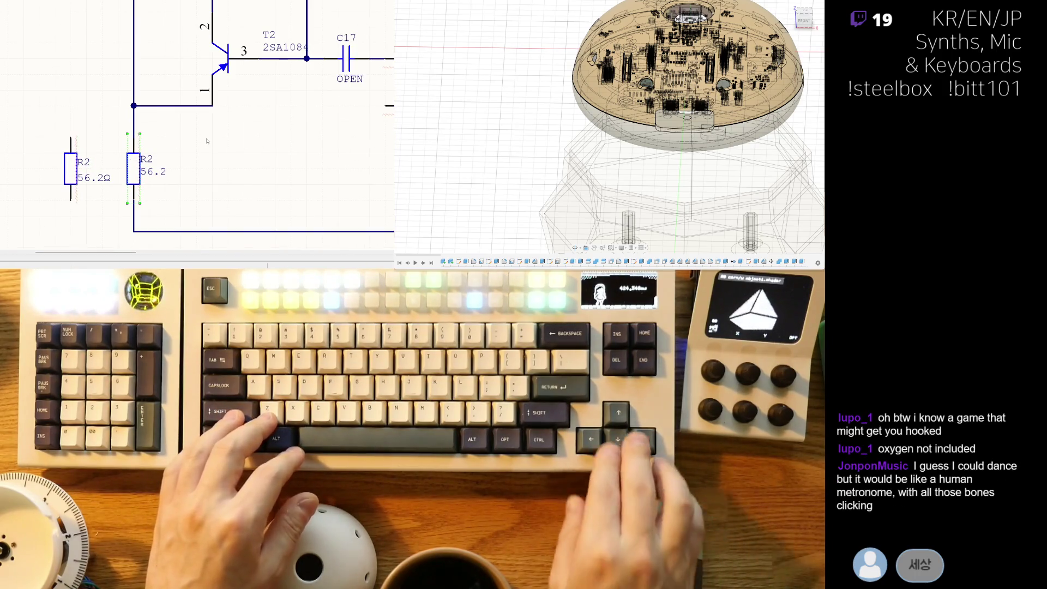
{"action": "key", "text": "Delete"}
{"action": "left_click_drag", "start_coordinate": [92, 173], "coordinate": [131, 201]}
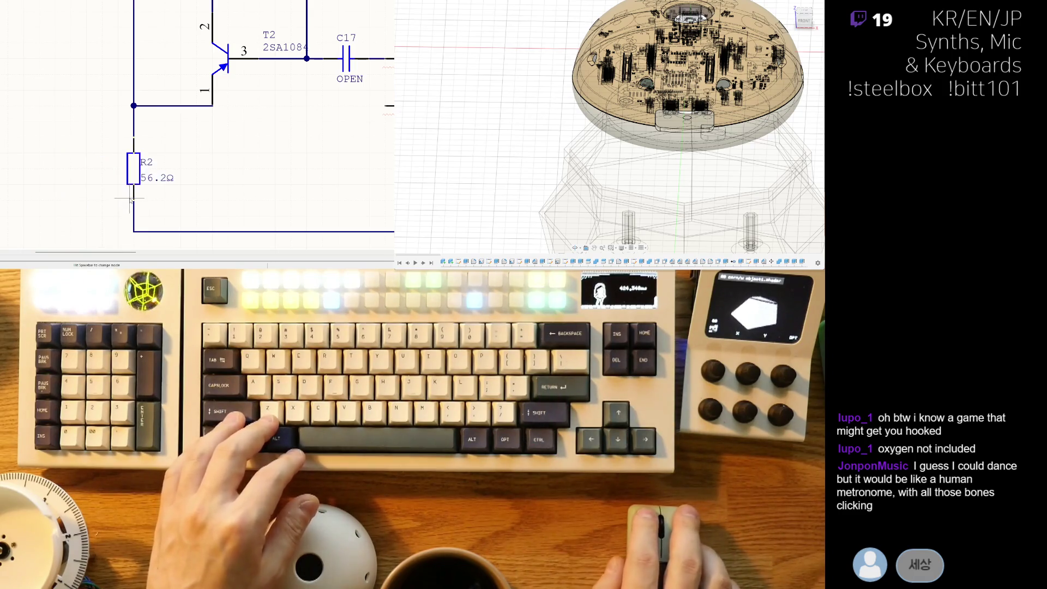
{"action": "scroll", "coordinate": [206, 130], "scroll_direction": "down", "scroll_amount": 2, "text": "ctrl"}
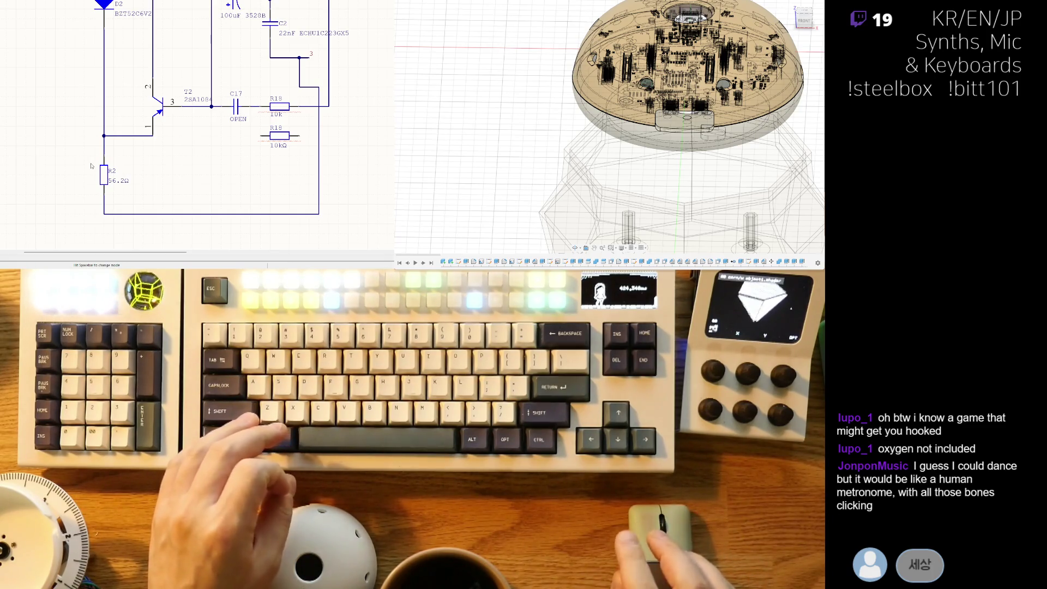
{"action": "scroll", "coordinate": [91, 166], "scroll_direction": "down", "scroll_amount": 2, "text": "ctrl"}
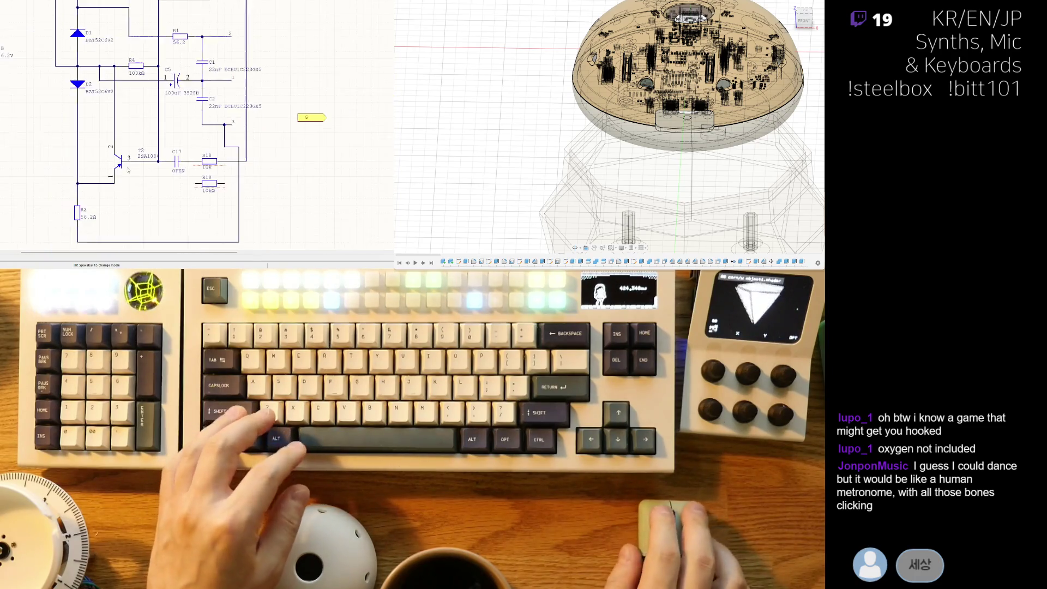
Step: Select transistors T1 and T2 in the schematic
{"action": "mouse_move", "coordinate": [141, 134]}
{"action": "right_mouse_down"}
{"action": "mouse_move", "coordinate": [124, 163]}
{"action": "mouse_move", "coordinate": [145, 193]}
{"action": "right_mouse_up"}
{"action": "scroll", "coordinate": [125, 163], "scroll_direction": "down", "scroll_amount": 2, "text": "ctrl"}
{"action": "scroll", "coordinate": [132, 187], "scroll_direction": "down", "scroll_amount": 1, "text": "ctrl"}
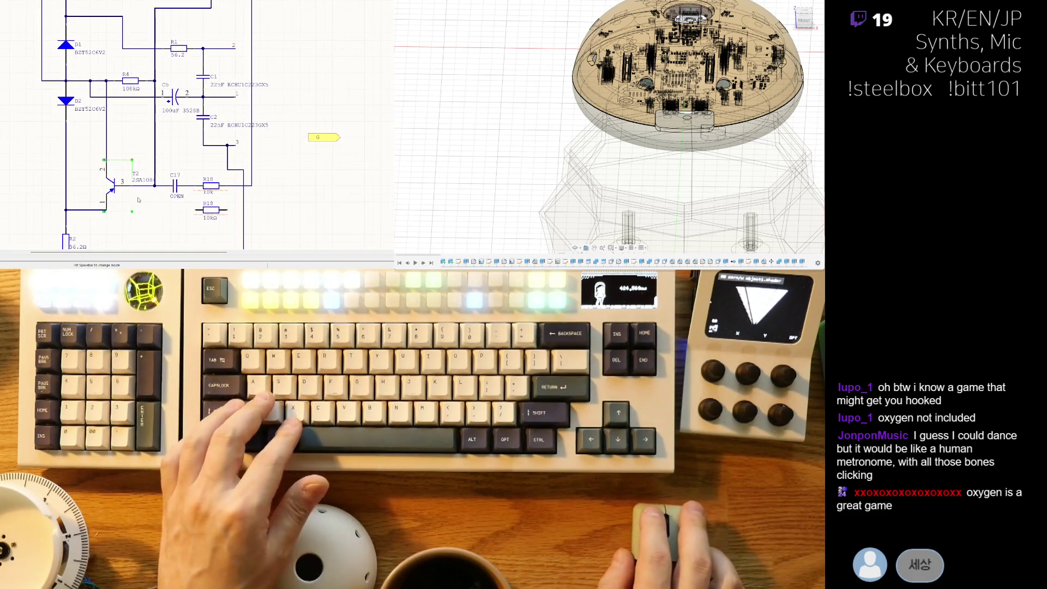
{"action": "left_click", "coordinate": [146, 192]}
{"action": "scroll", "coordinate": [209, 151], "scroll_direction": "down", "scroll_amount": 1, "text": "ctrl"}
{"action": "right_click_drag", "start_coordinate": [259, 64], "coordinate": [220, 87]}
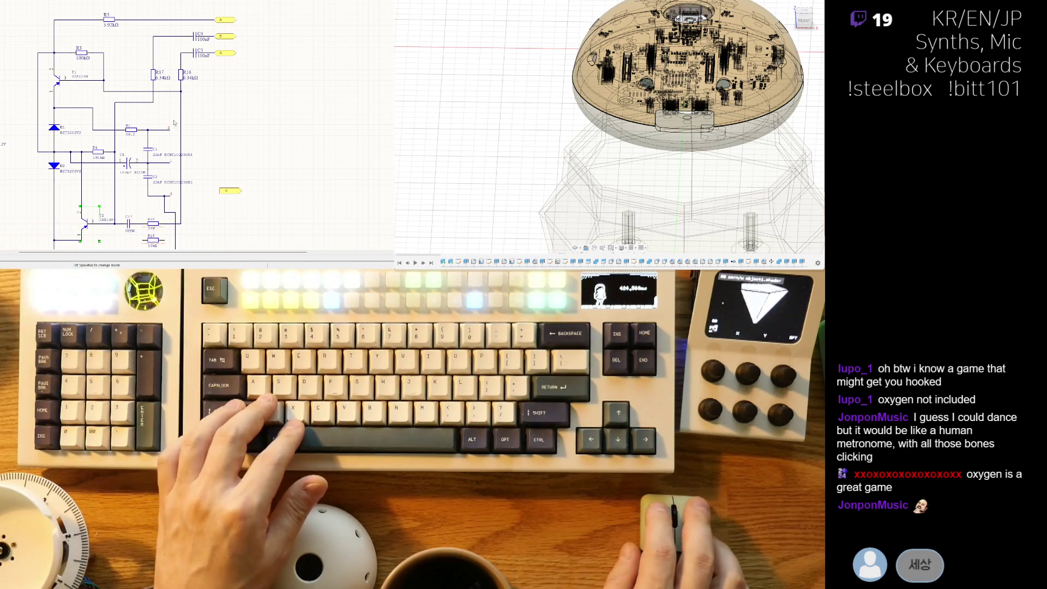
{"action": "mouse_move", "coordinate": [98, 93]}
{"action": "right_mouse_down"}
{"action": "mouse_move", "coordinate": [129, 129]}
{"action": "mouse_move", "coordinate": [136, 121]}
{"action": "right_mouse_up"}
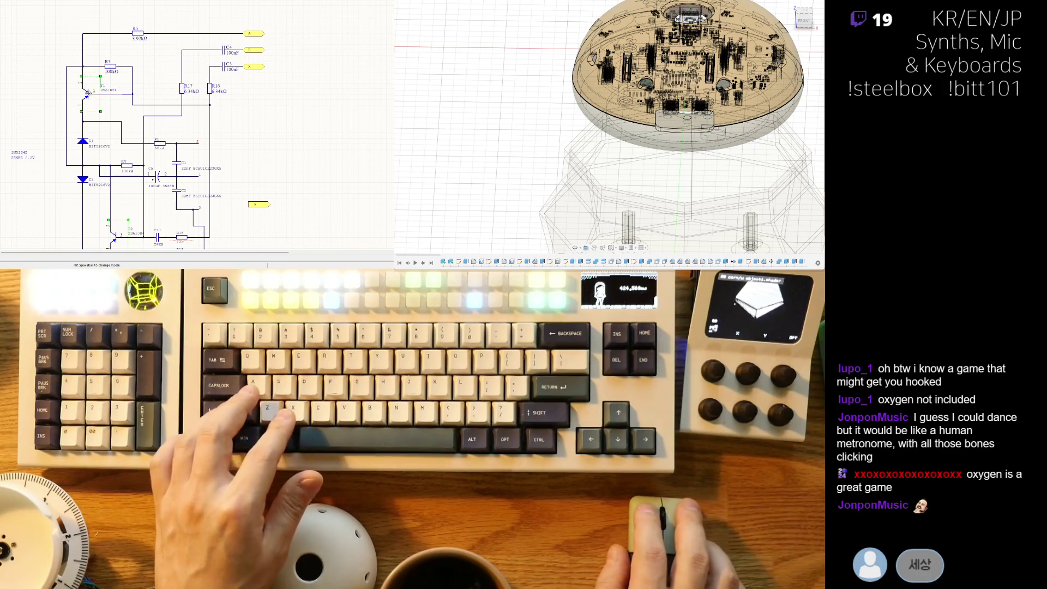
Step: Cut T1 and T2 with Ctrl+X and paste them back into place
{"action": "key", "text": "ctrl+x"}
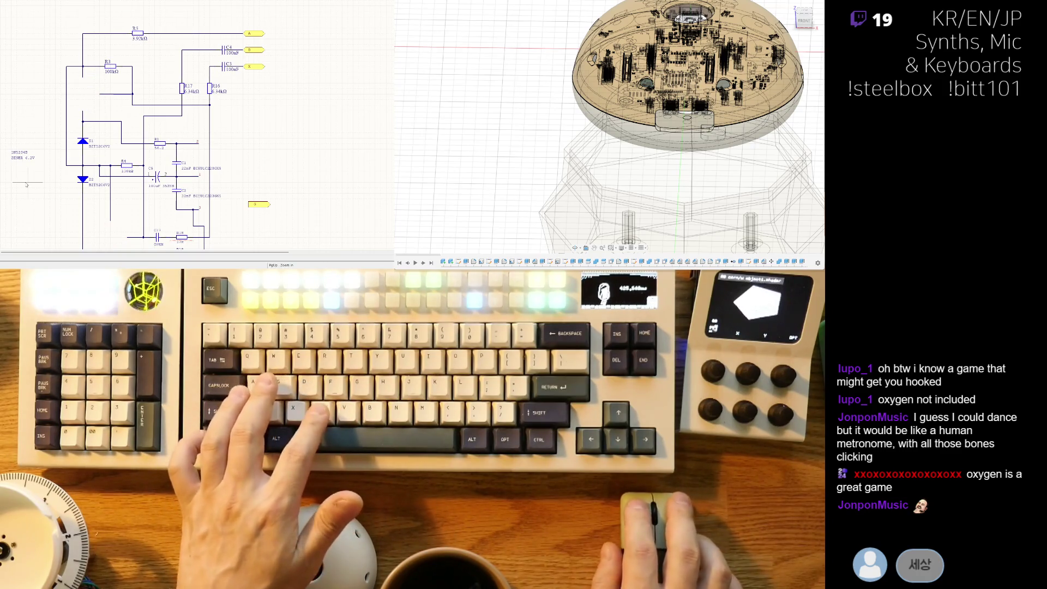
{"action": "key", "text": "ctrl+v"}
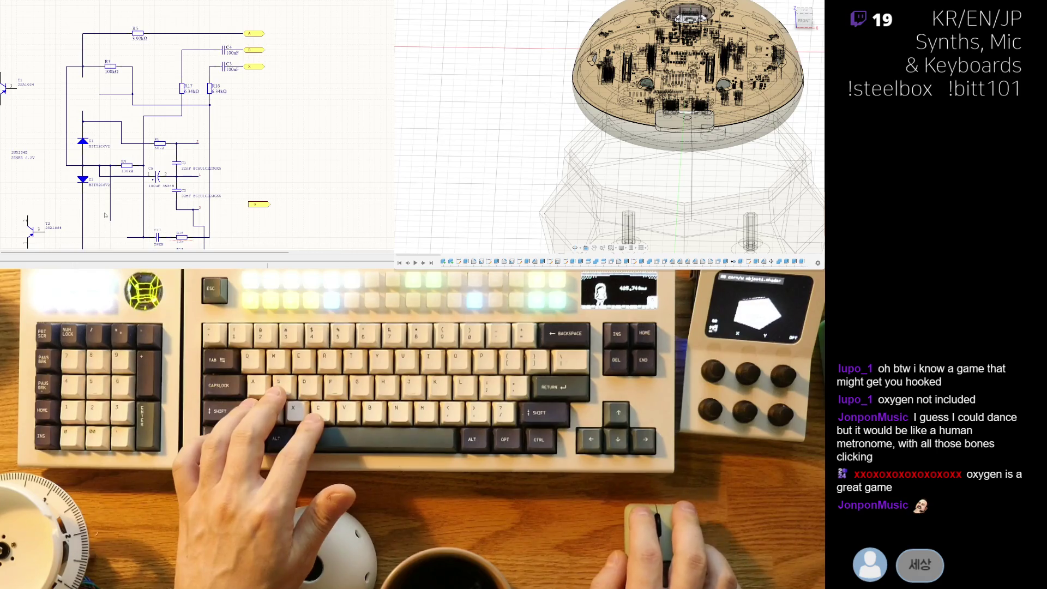
{"action": "scroll", "coordinate": [105, 215], "scroll_direction": "down", "scroll_amount": 1}
{"action": "key", "text": "Escape"}
{"action": "key", "text": "ctrl+v"}
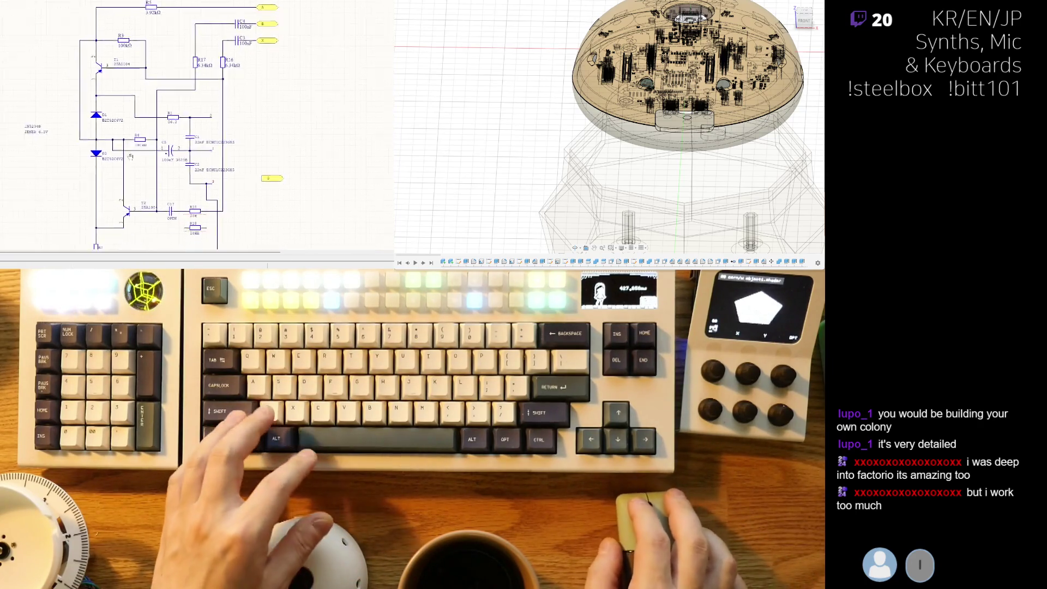
Step: Delete the old 10K R18 after C17 and move the new 10kΩ R18 up toward the wire gap
{"action": "scroll", "coordinate": [145, 141], "scroll_direction": "down", "scroll_amount": 4}
{"action": "scroll", "coordinate": [145, 141], "scroll_direction": "down", "scroll_amount": 4}
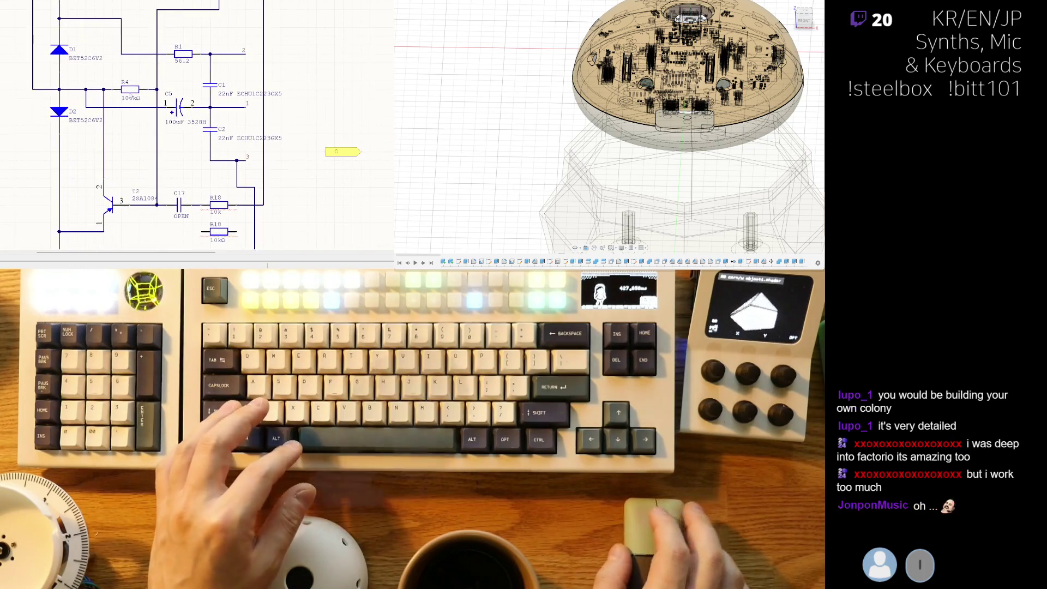
{"action": "scroll", "coordinate": [101, 159], "scroll_direction": "up", "scroll_amount": 3}
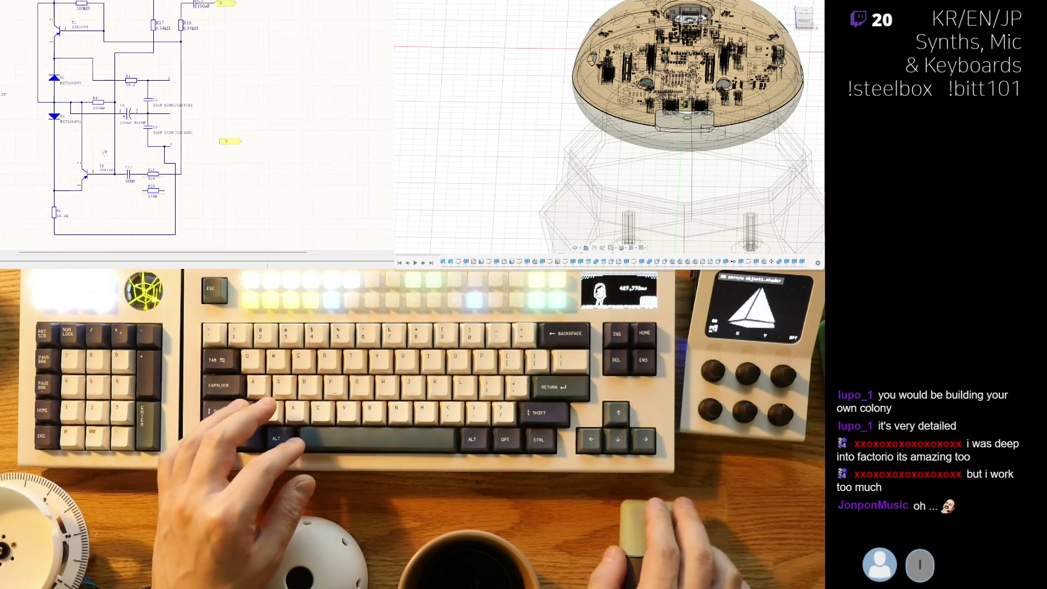
{"action": "scroll", "coordinate": [158, 205], "scroll_direction": "up", "scroll_amount": 2, "text": "ctrl"}
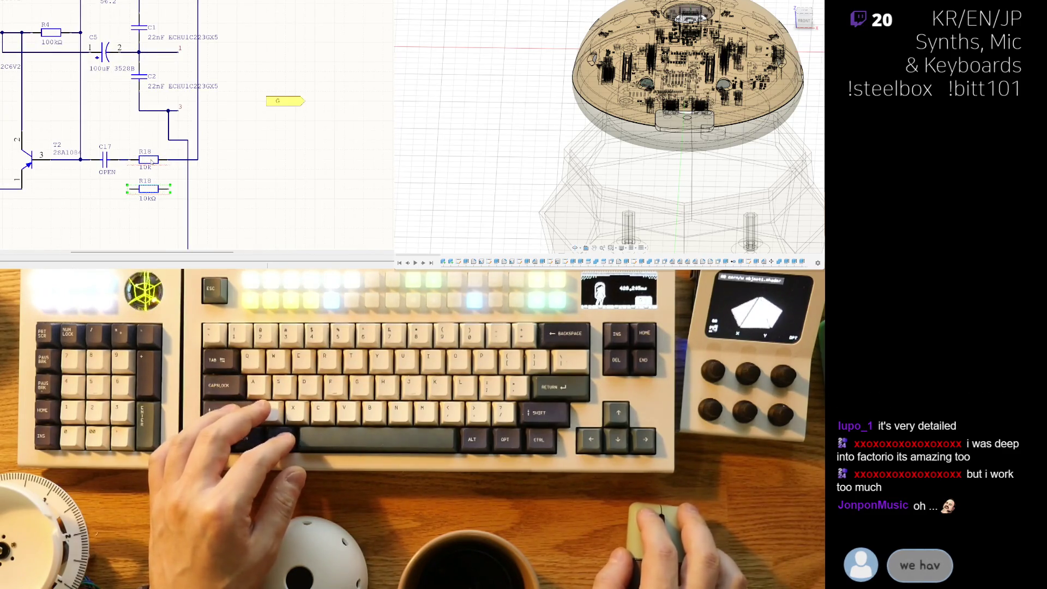
{"action": "left_click", "coordinate": [150, 159]}
{"action": "left_click_drag", "start_coordinate": [157, 160], "coordinate": [157, 162]}
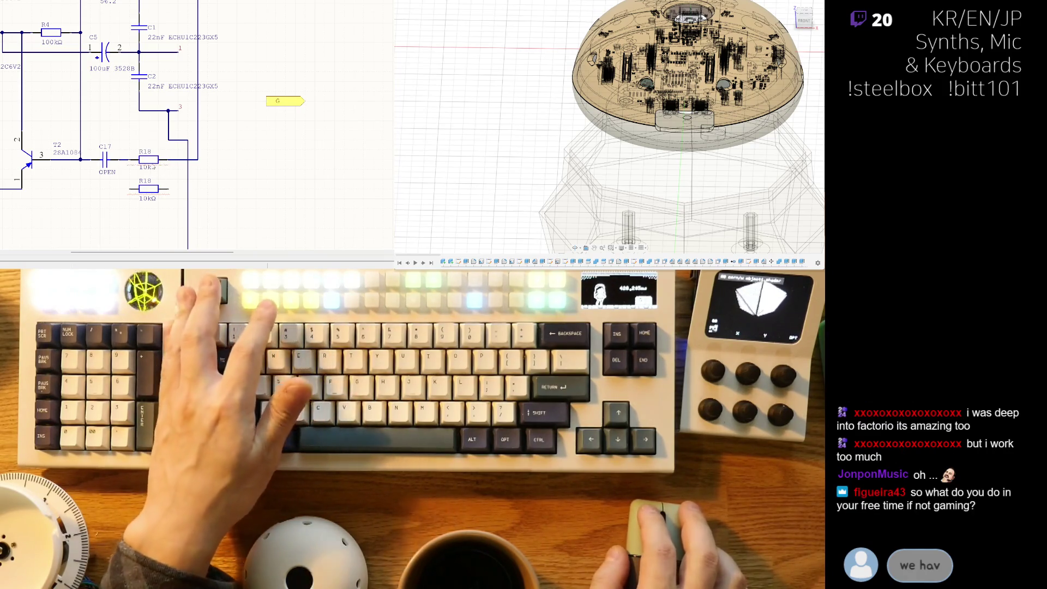
{"action": "left_click", "coordinate": [153, 162]}
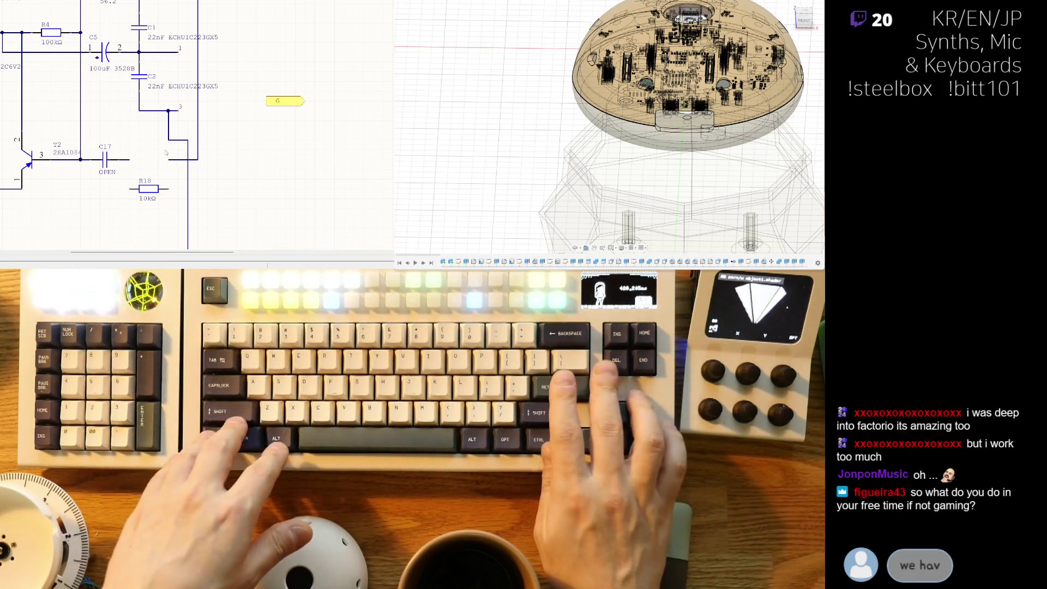
{"action": "key", "text": "Delete"}
{"action": "left_click_drag", "start_coordinate": [169, 189], "coordinate": [171, 170]}
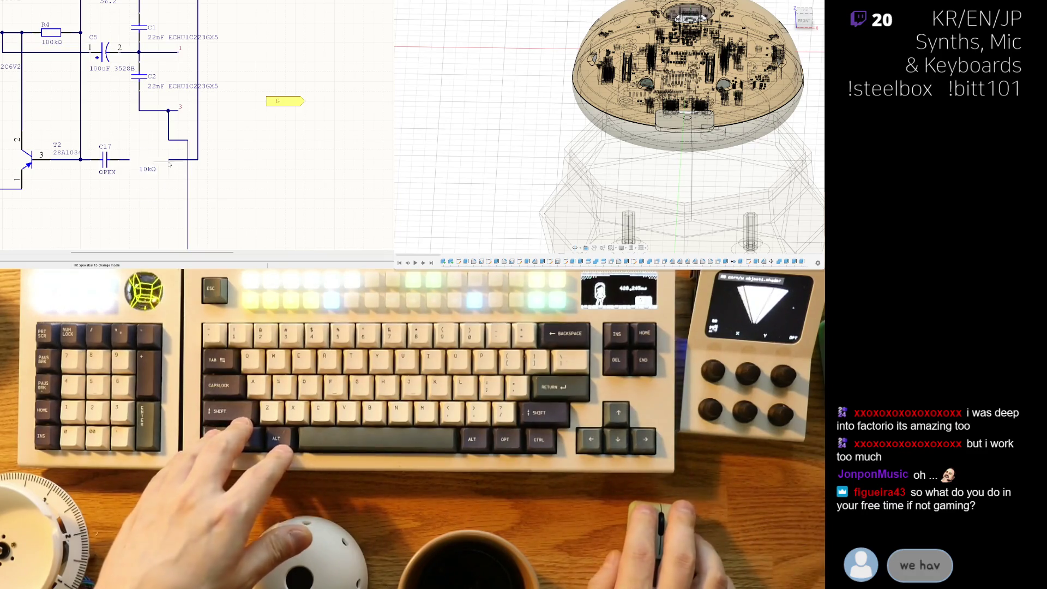
{"action": "scroll", "coordinate": [169, 164], "scroll_direction": "down", "scroll_amount": 4, "text": "ctrl"}
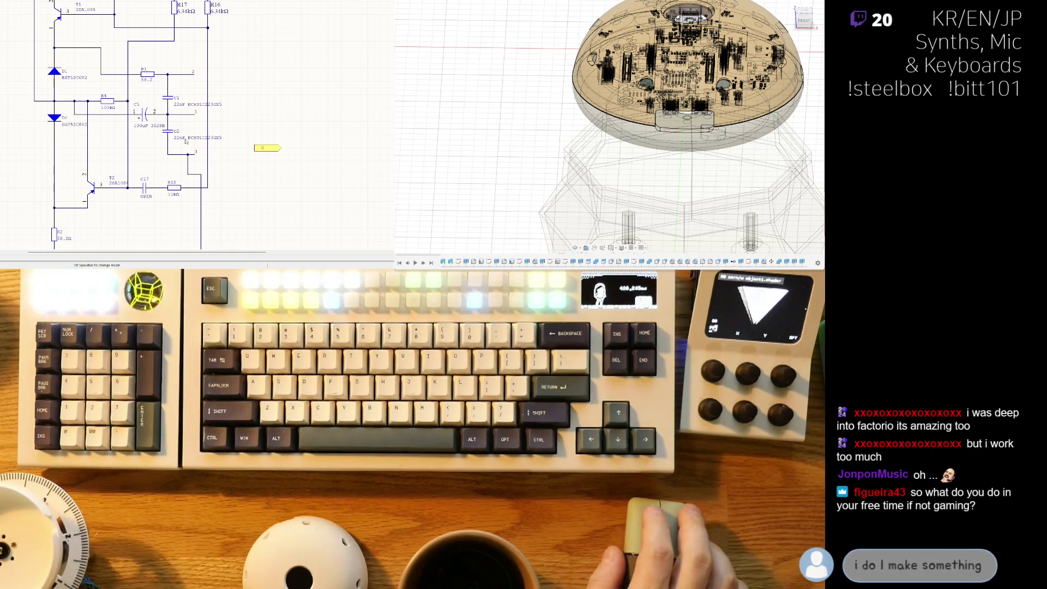
{"action": "scroll", "coordinate": [190, 138], "scroll_direction": "up", "scroll_amount": 2}
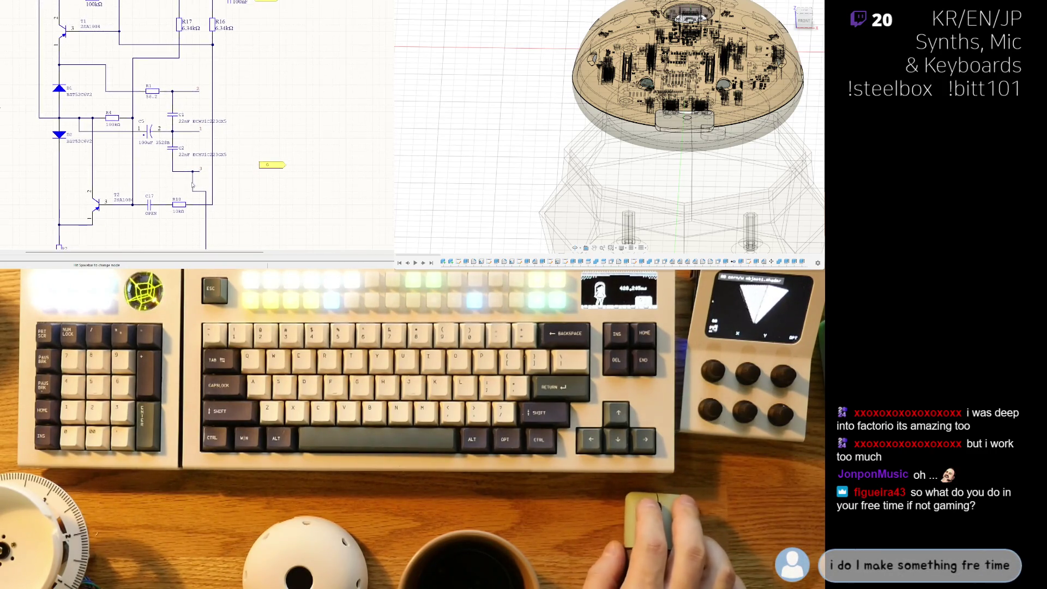
{"action": "scroll", "coordinate": [145, 216], "scroll_direction": "left", "scroll_amount": 1, "text": "shift"}
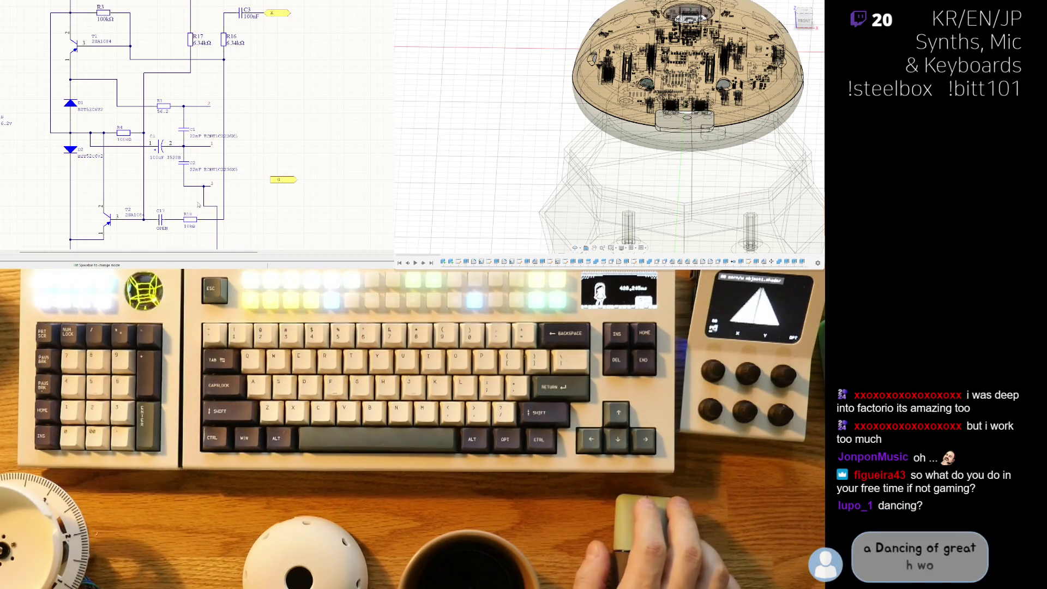
{"action": "scroll", "coordinate": [185, 191], "scroll_direction": "down", "scroll_amount": 2}
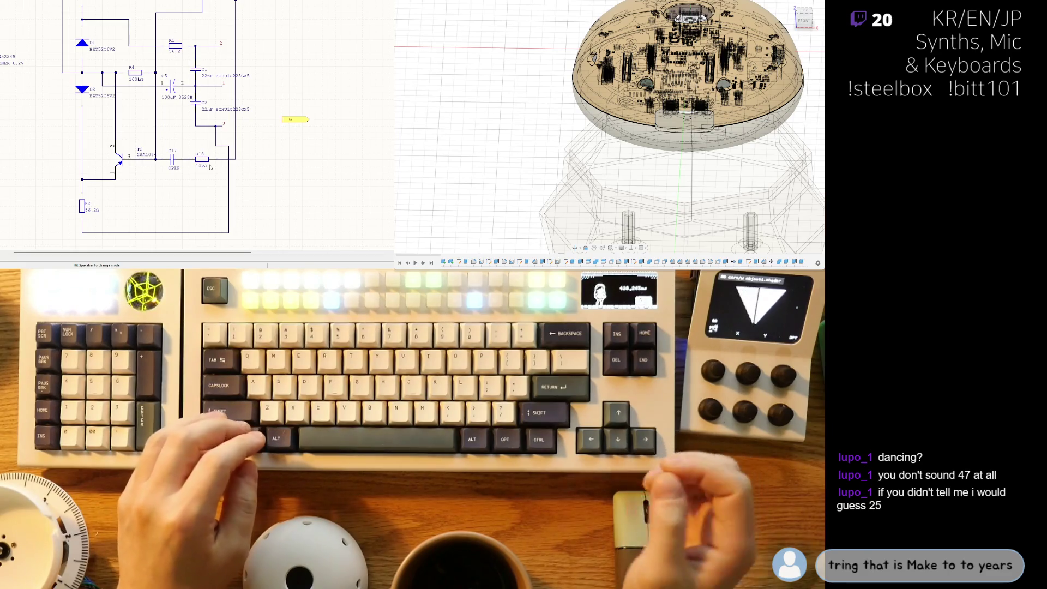
Step: Zoom in on T1 2SA1084 and select resistors R17 and R16 together
{"action": "right_click_drag", "start_coordinate": [220, 127], "coordinate": [207, 162]}
{"action": "right_click_drag", "start_coordinate": [185, 204], "coordinate": [164, 153]}
{"action": "right_click_drag", "start_coordinate": [195, 102], "coordinate": [214, 126]}
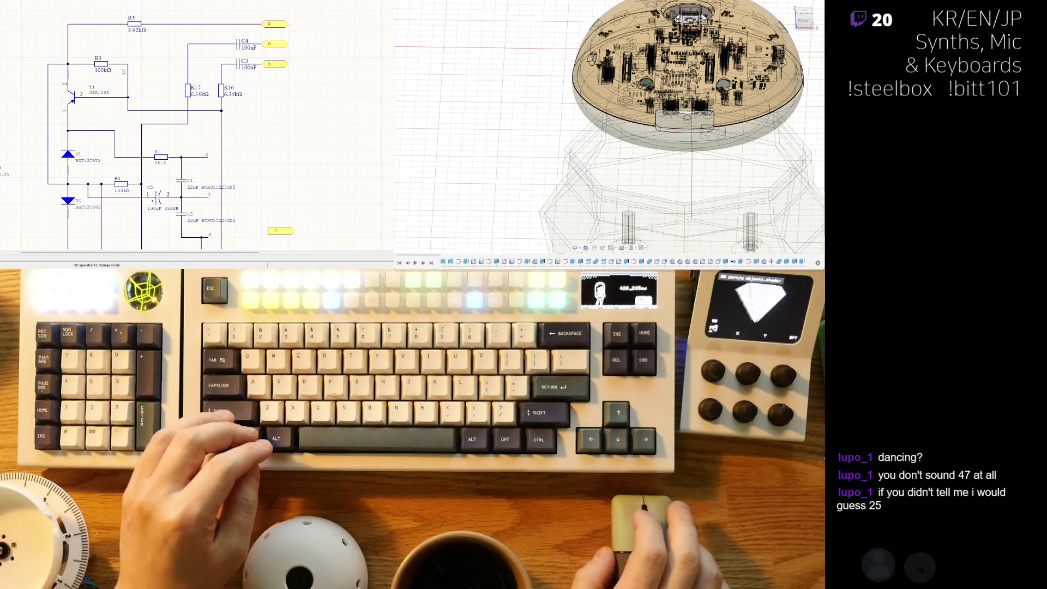
{"action": "scroll", "coordinate": [131, 42], "scroll_direction": "up", "scroll_amount": 3, "text": "ctrl"}
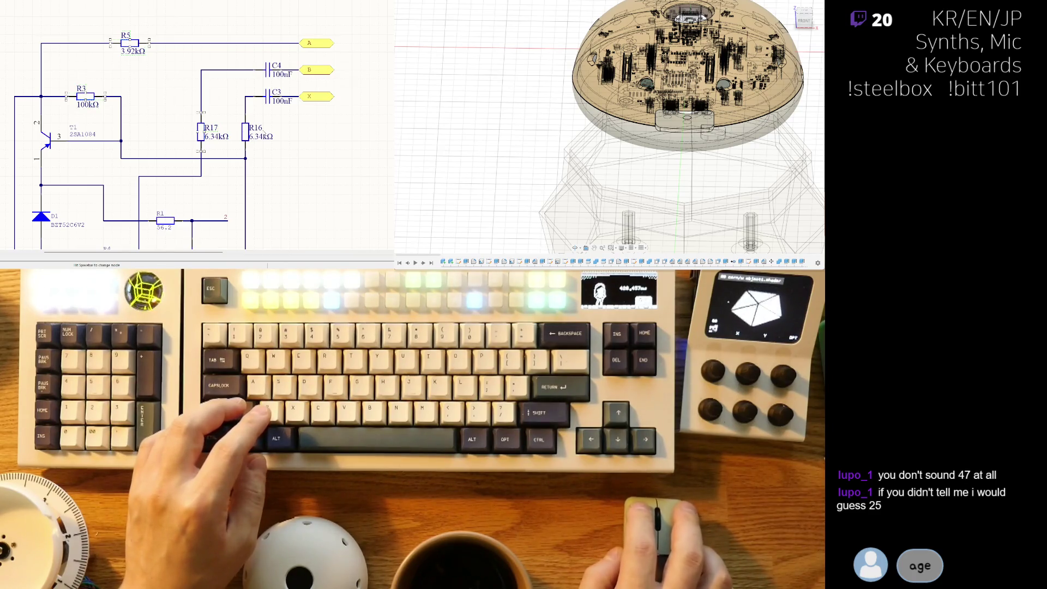
{"action": "left_click", "coordinate": [263, 141], "text": "shift"}
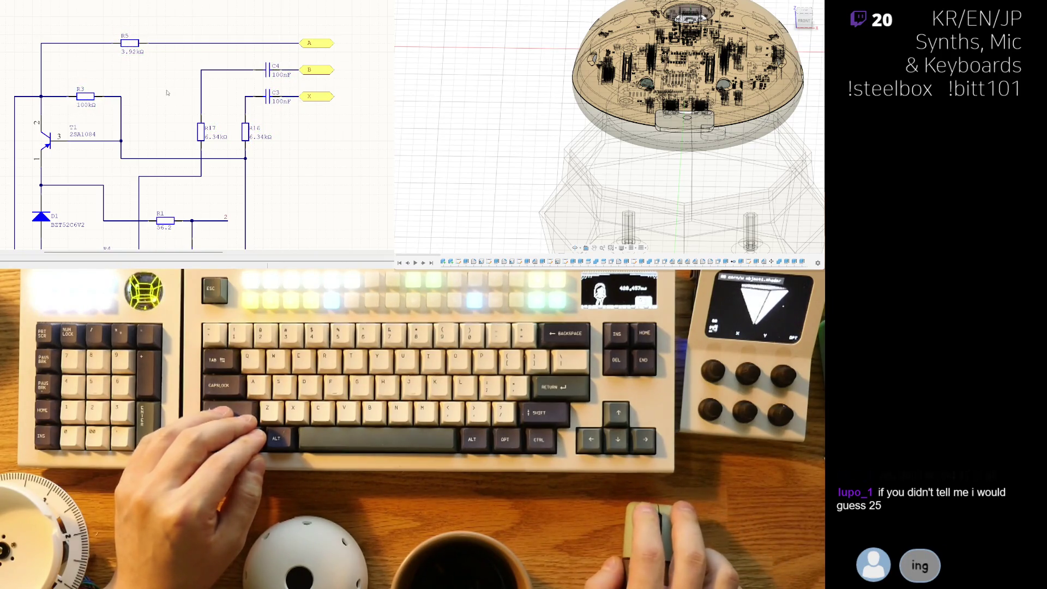
{"action": "right_click_drag", "start_coordinate": [168, 93], "coordinate": [174, 63]}
{"action": "scroll", "coordinate": [135, 158], "scroll_direction": "down", "scroll_amount": 2, "text": "ctrl"}
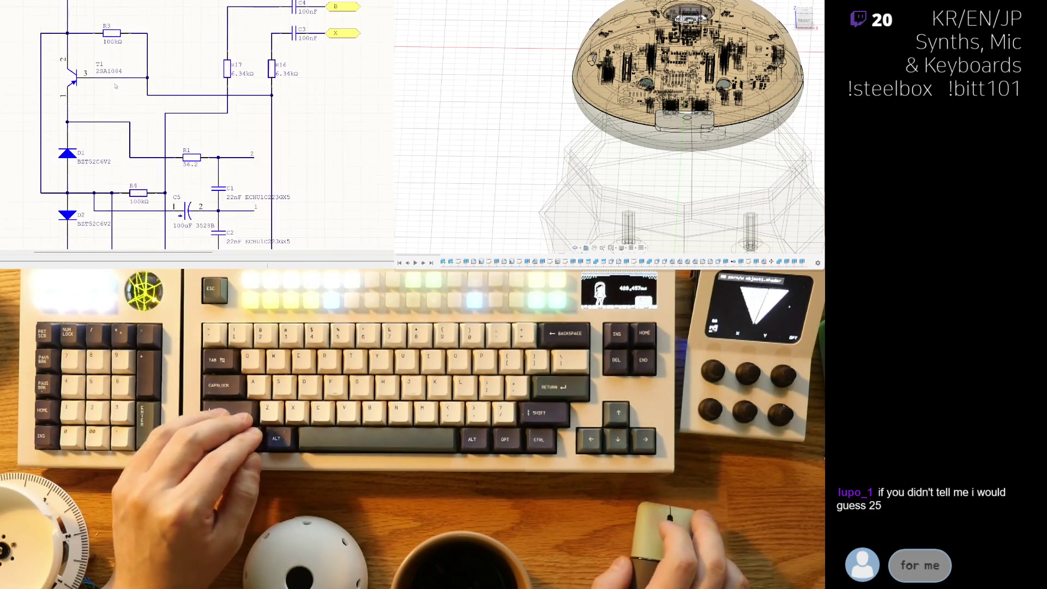
{"action": "scroll", "coordinate": [135, 157], "scroll_direction": "down", "scroll_amount": 2, "text": "ctrl"}
{"action": "scroll", "coordinate": [136, 158], "scroll_direction": "up", "scroll_amount": 3, "text": "ctrl"}
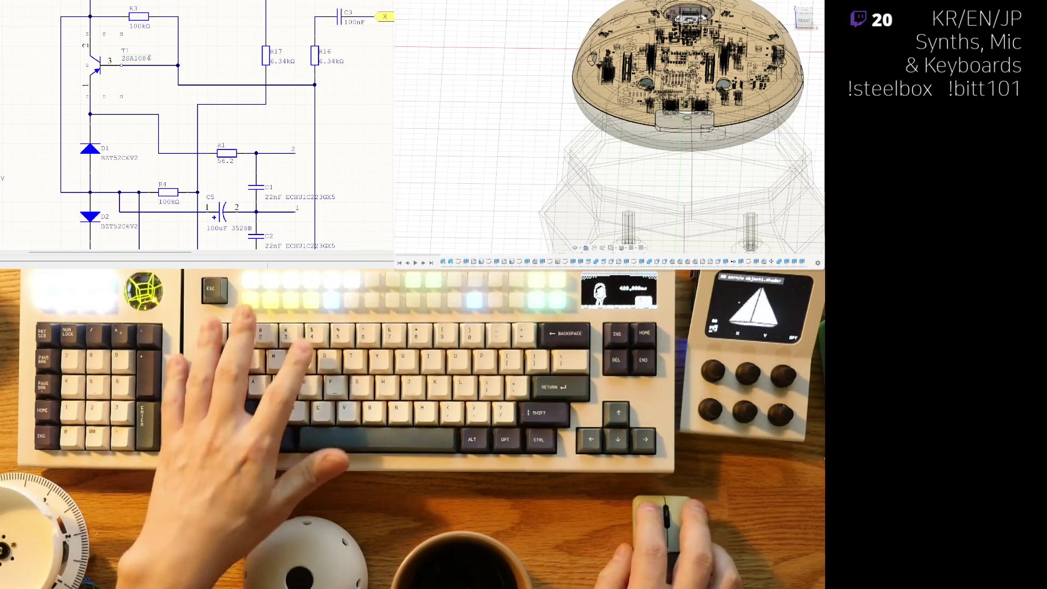
Step: Undo the deletion so T2 2SA1084 and its wires return beside C17 and R18
{"action": "double_click", "coordinate": [143, 59]}
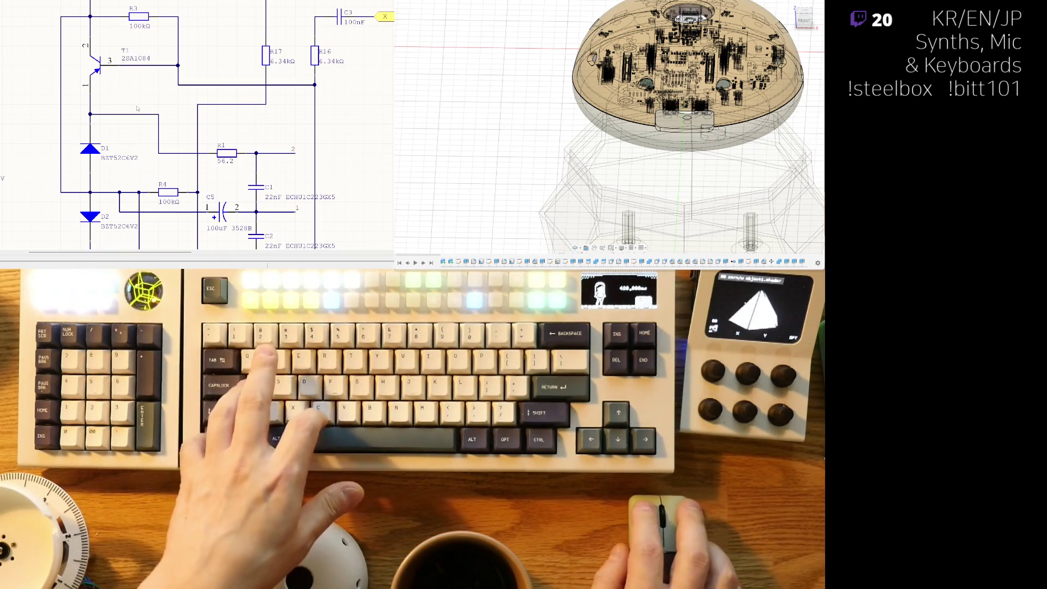
{"action": "key", "text": "Escape"}
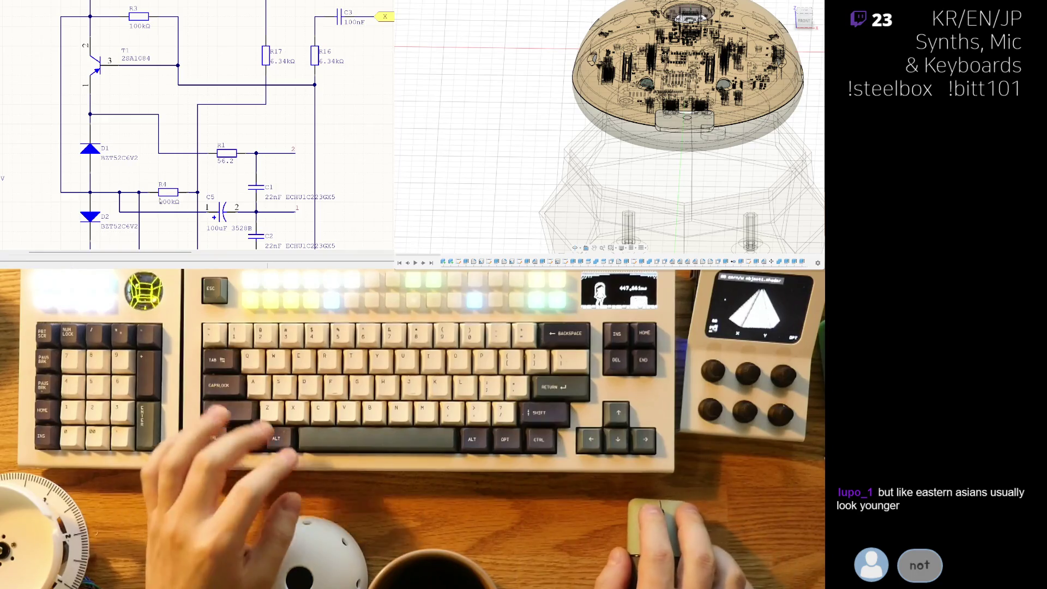
{"action": "scroll", "coordinate": [111, 90], "scroll_direction": "down", "scroll_amount": 3}
{"action": "scroll", "coordinate": [112, 90], "scroll_direction": "down", "scroll_amount": 2}
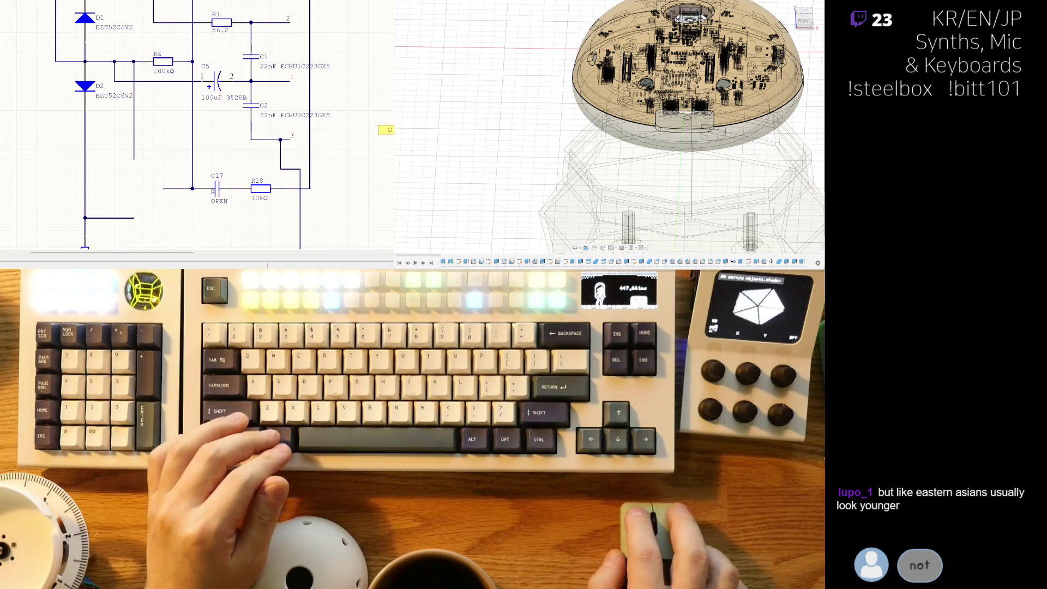
{"action": "key", "text": "ctrl+z"}
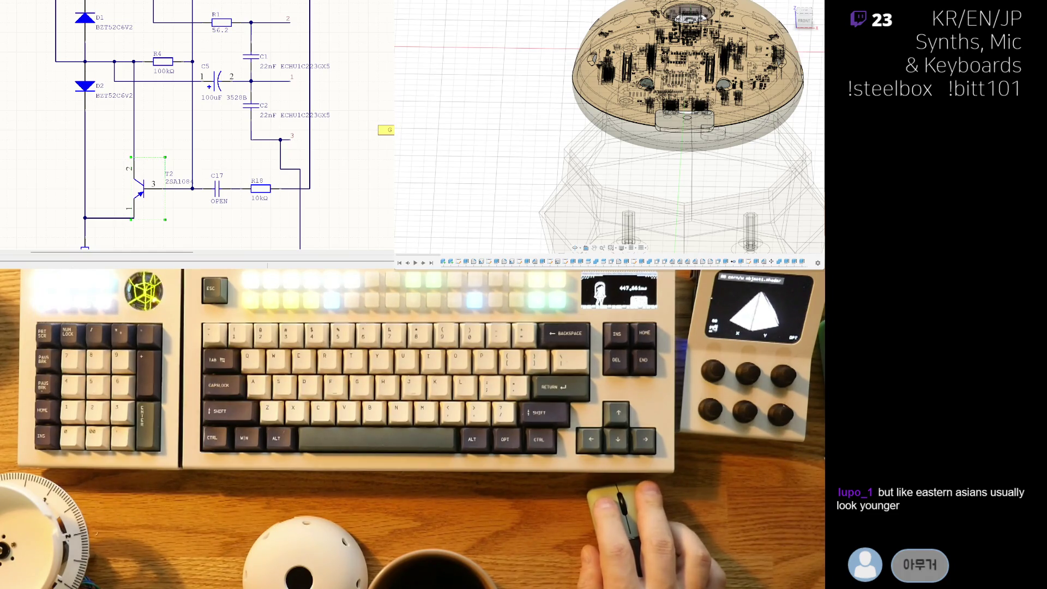
{"action": "scroll", "coordinate": [37, 160], "scroll_direction": "down", "scroll_amount": 2}
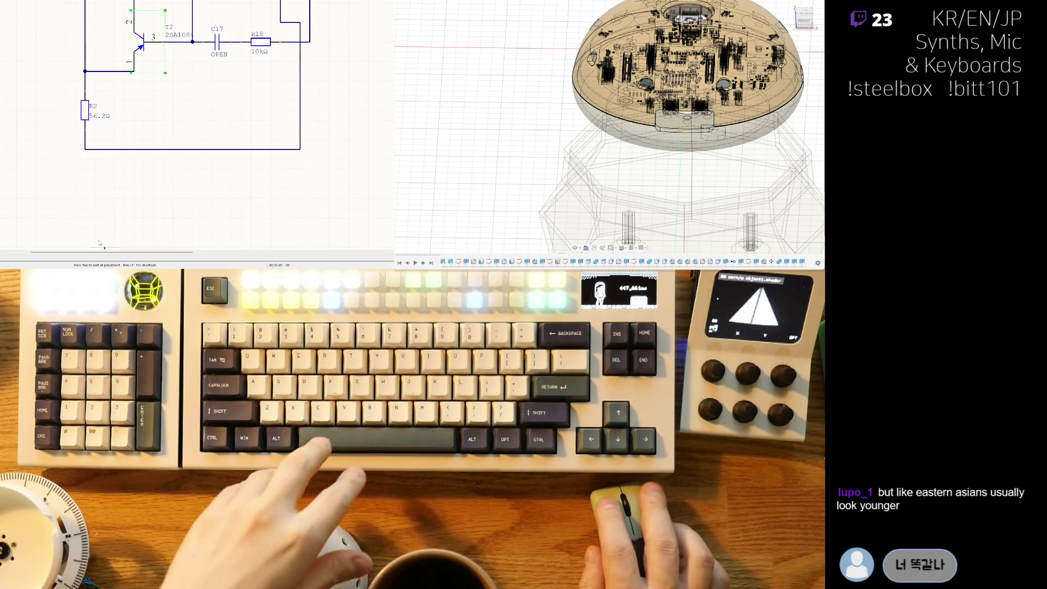
Step: Paste an SS8550 Y2 transistor, rotate it upright and place it left of the circuit
{"action": "key", "text": "ctrl+v"}
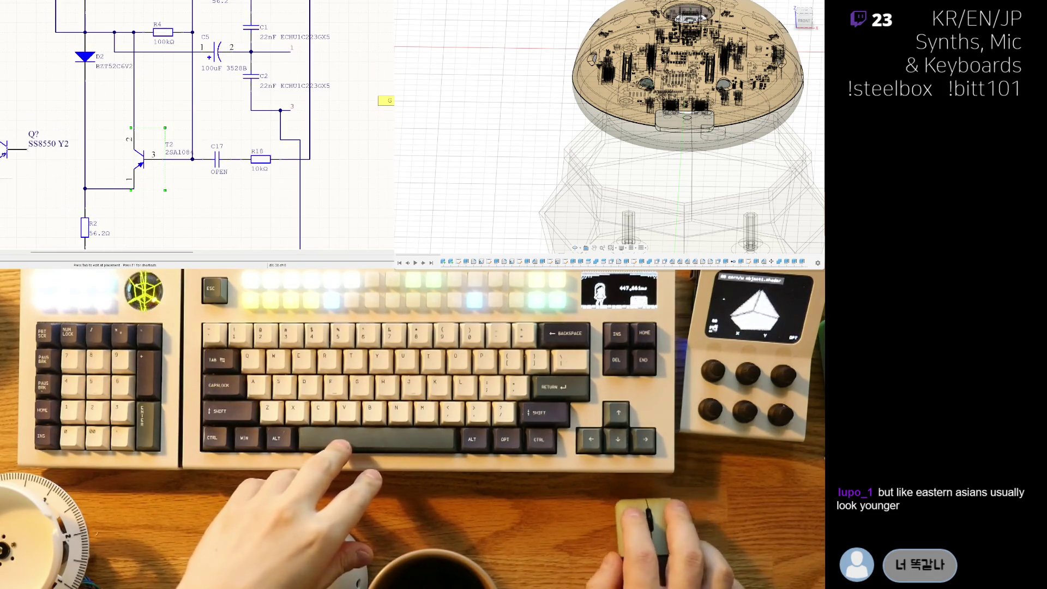
{"action": "key", "text": "space"}
{"action": "left_click", "coordinate": [80, 185]}
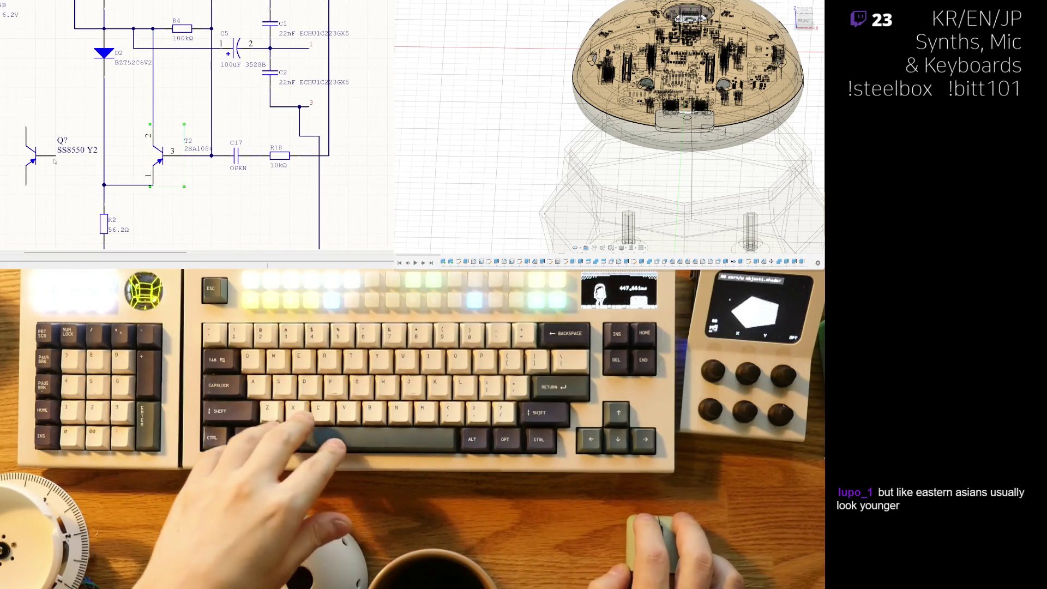
{"action": "key", "text": "ctrl+w"}
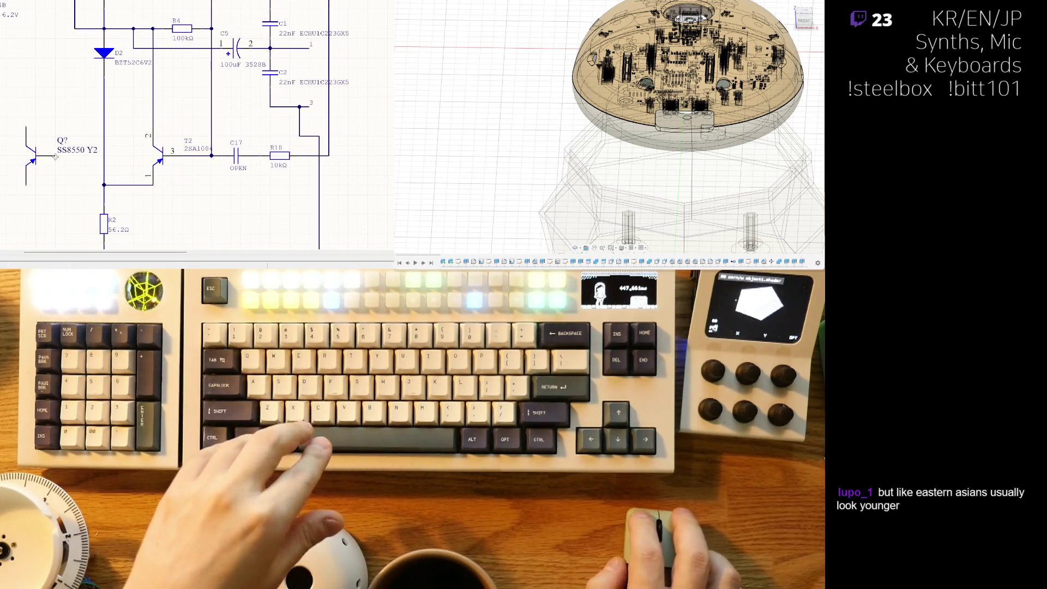
{"action": "key", "text": "ctrl+z"}
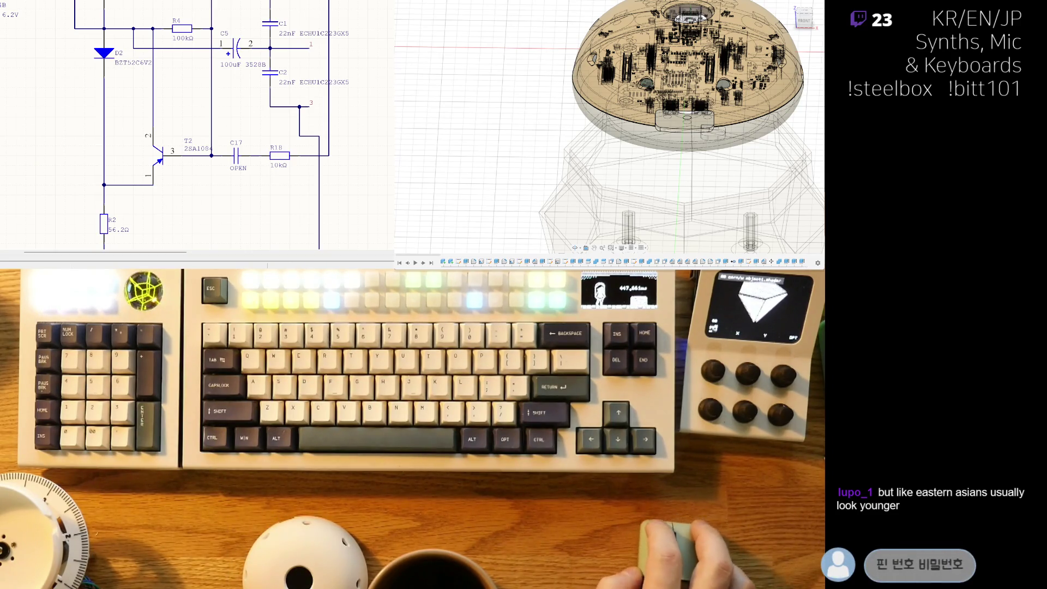
{"action": "key", "text": "ctrl+y"}
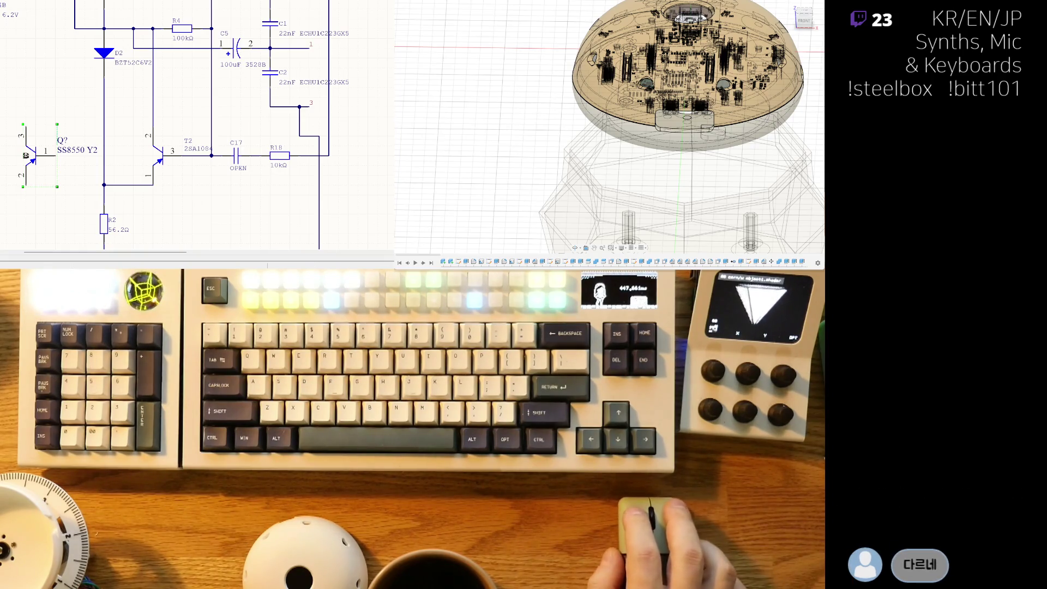
Step: Paste a single MMBT5401 2L transistor, rotate it to match, and place it above the SS8550
{"action": "key", "text": "ctrl+v"}
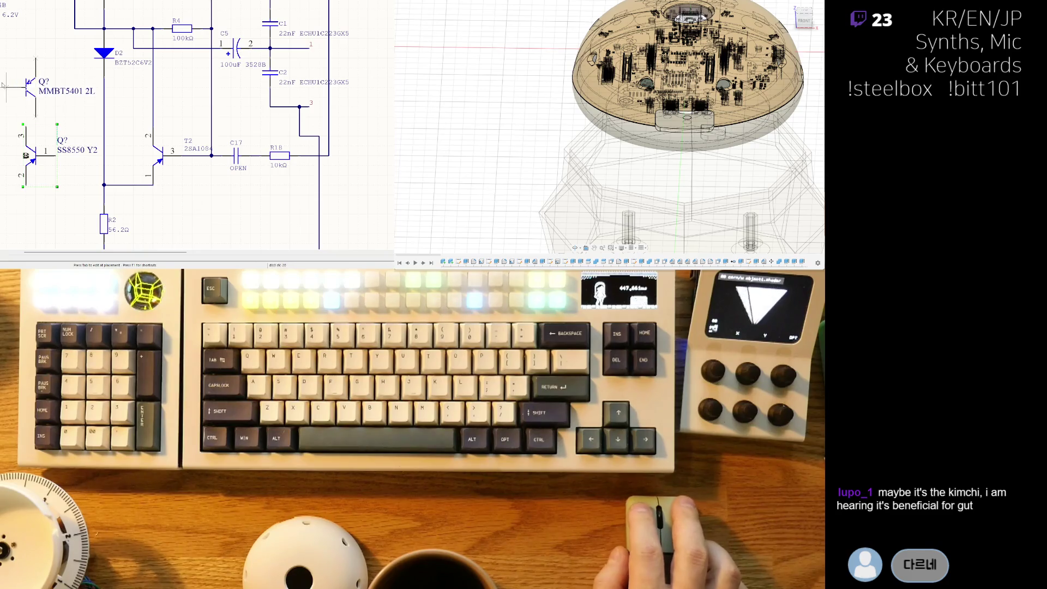
{"action": "key", "text": "Escape"}
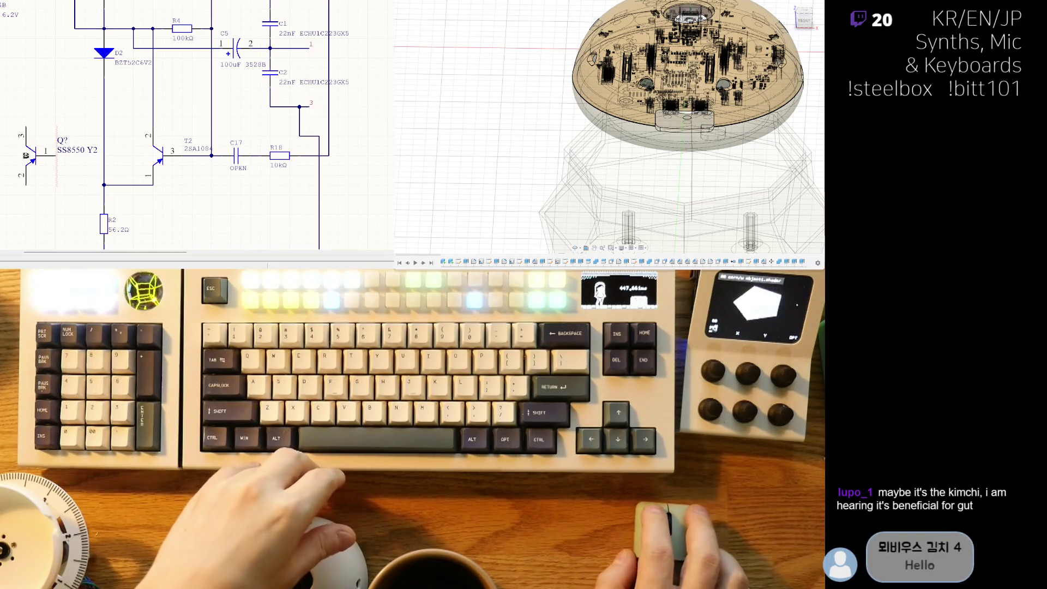
{"action": "key", "text": "ctrl+v"}
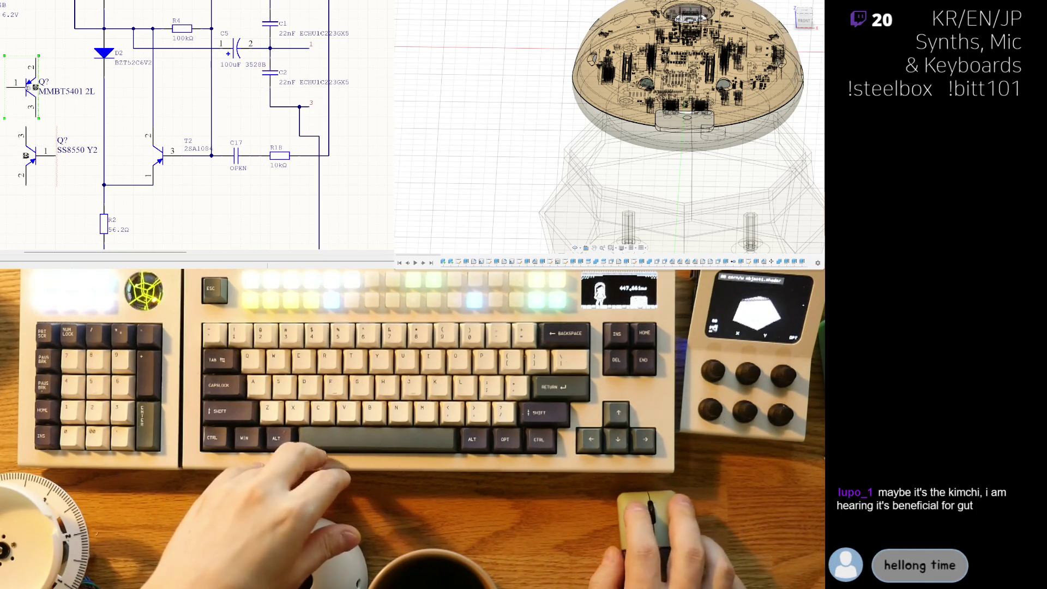
{"action": "key", "text": "space"}
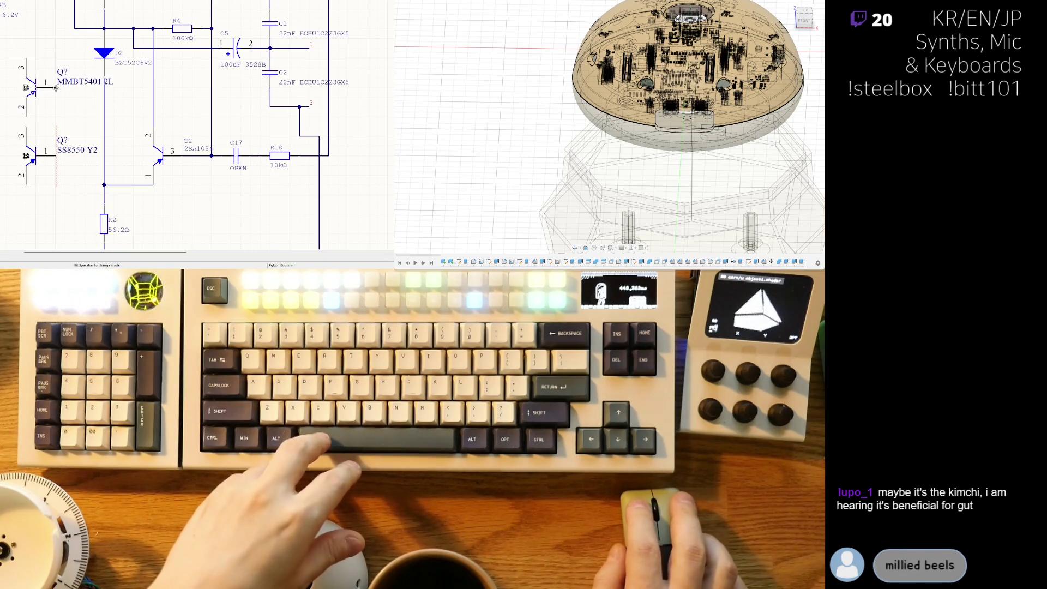
{"action": "left_click", "coordinate": [56, 88]}
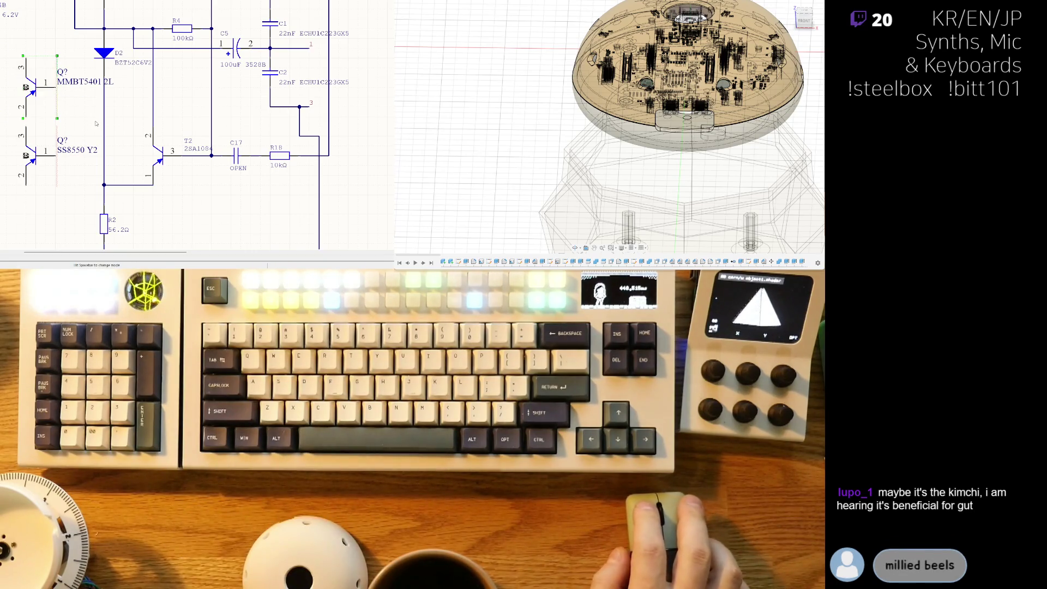
{"action": "mouse_move", "coordinate": [65, 109]}
{"action": "right_mouse_down"}
{"action": "mouse_move", "coordinate": [50, 170]}
{"action": "mouse_move", "coordinate": [85, 190]}
{"action": "mouse_move", "coordinate": [112, 125]}
{"action": "right_mouse_up"}
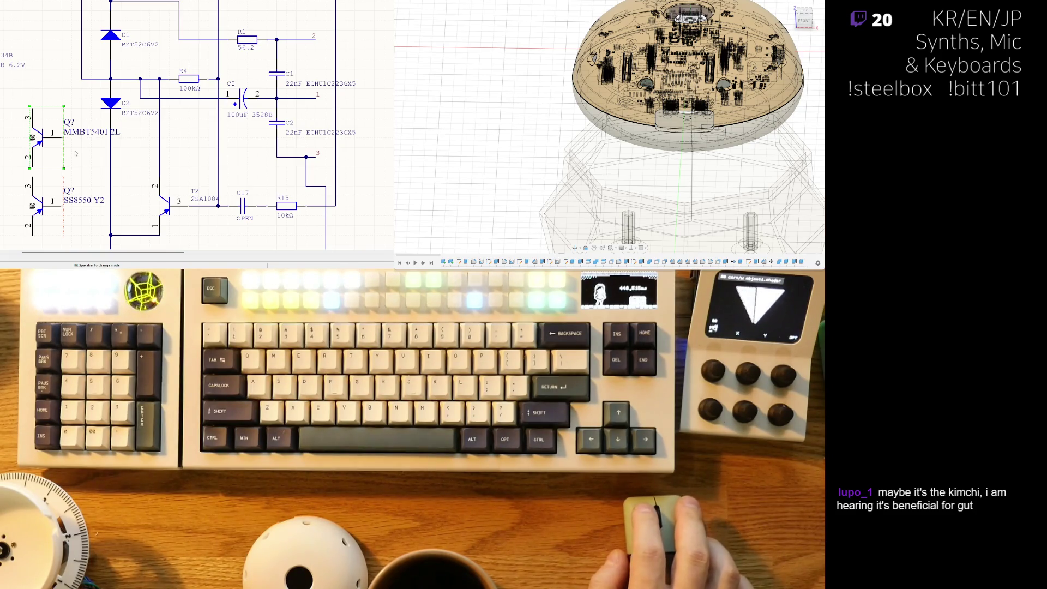
Step: Delete the MMBT5401 2L transistor, leaving the SS8550 Y2 part selected beside the circuit
{"action": "key", "text": "Delete"}
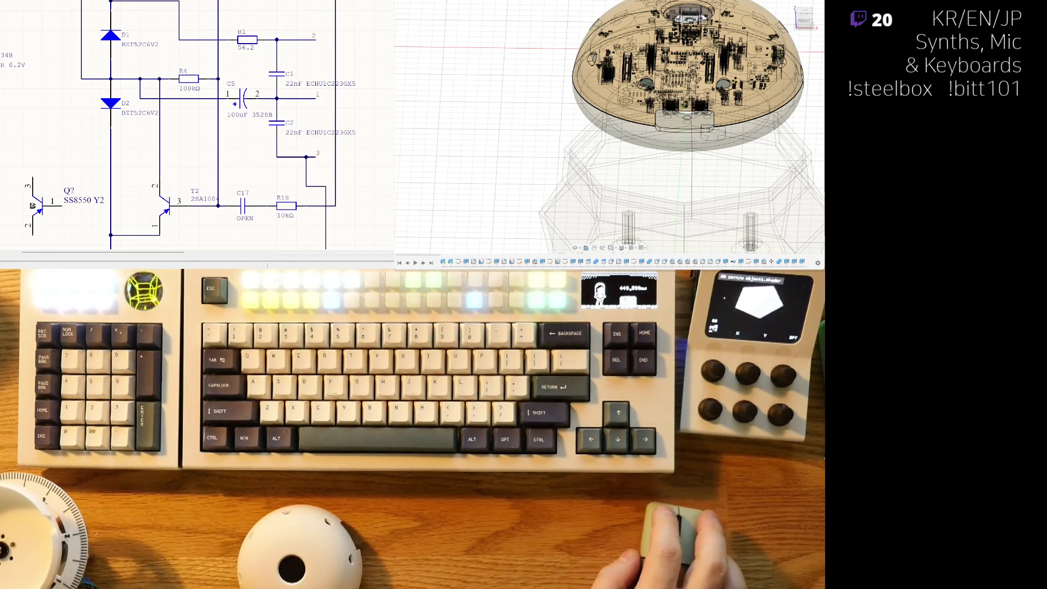
{"action": "left_click", "coordinate": [55, 198]}
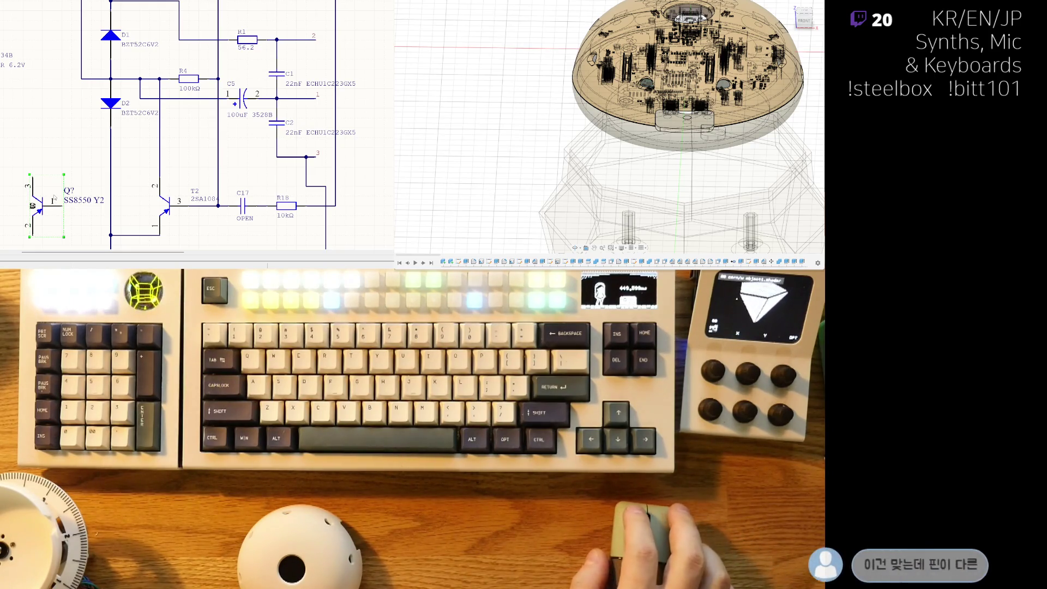
Step: Restore the MMBT5401 2L transistor above the SS8550 Y2 part at the schematic's left
{"action": "scroll", "coordinate": [49, 130], "scroll_direction": "down", "scroll_amount": 1}
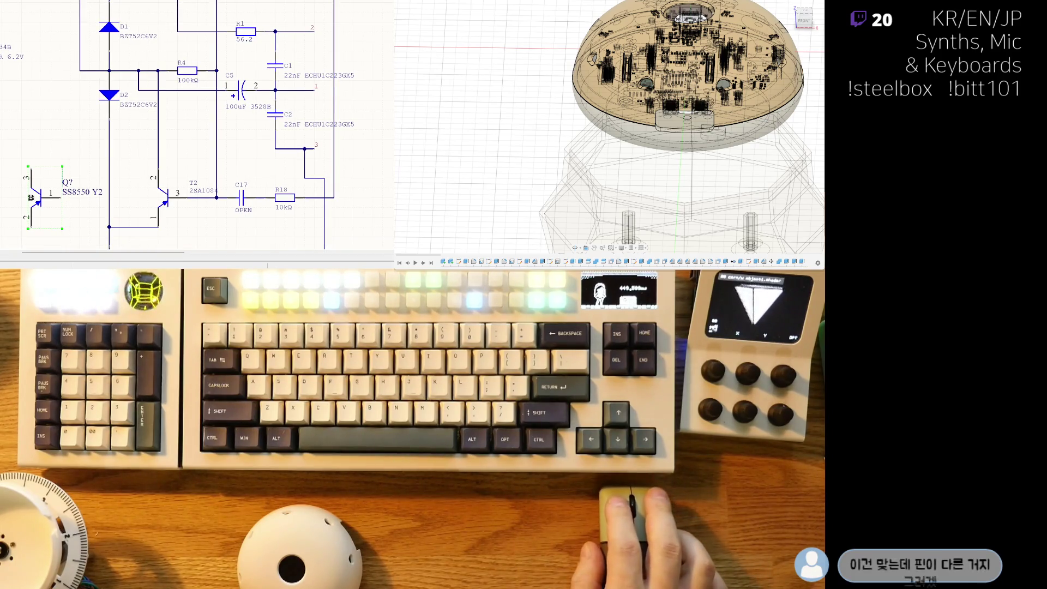
{"action": "key", "text": "ctrl+c"}
{"action": "key", "text": "ctrl+v"}
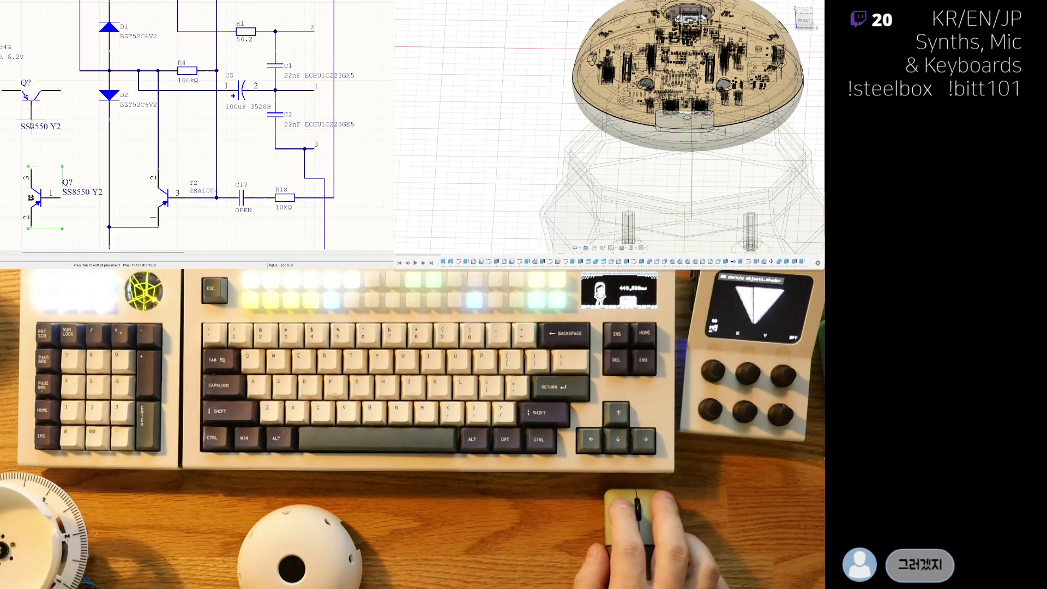
{"action": "key", "text": "x"}
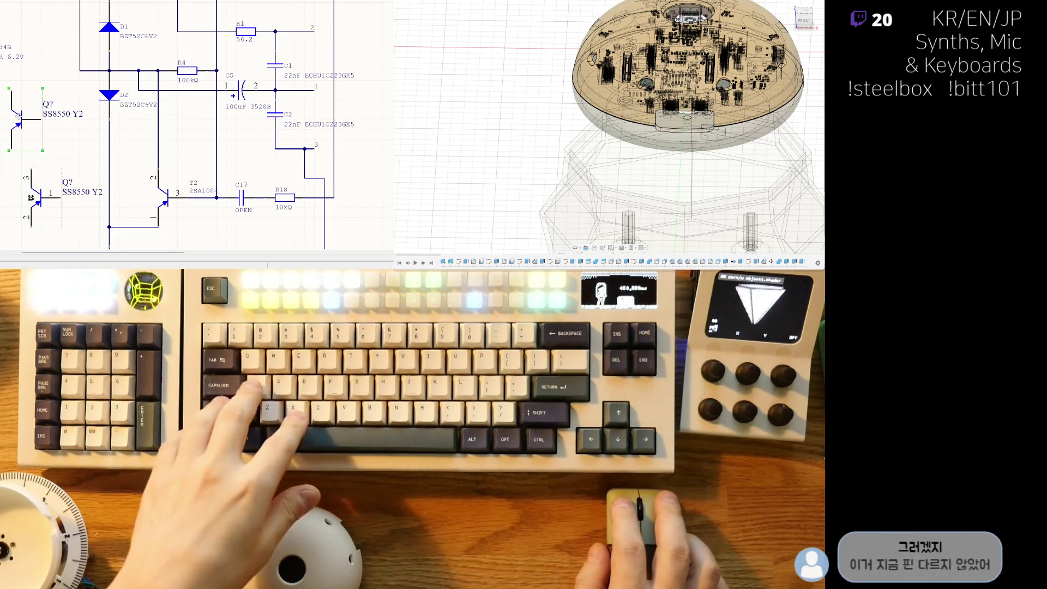
{"action": "key", "text": "Escape"}
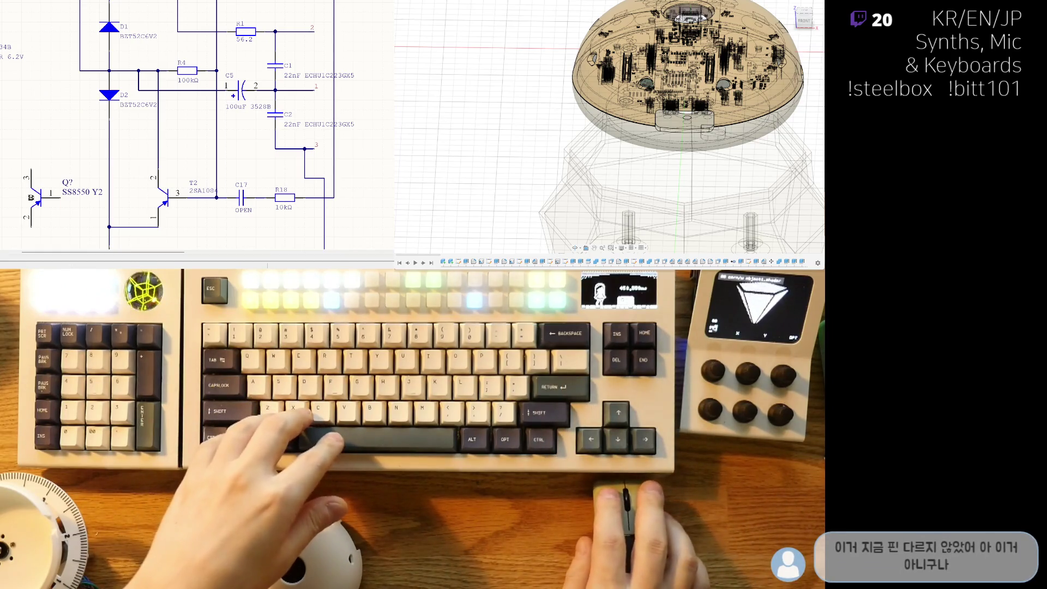
{"action": "key", "text": "ctrl+v"}
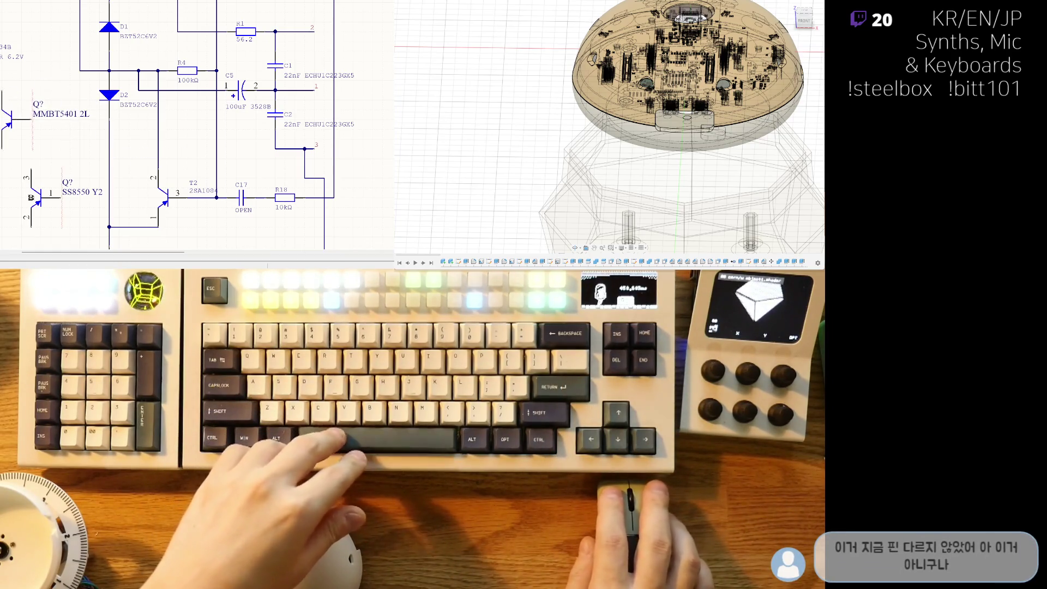
{"action": "key", "text": "Escape"}
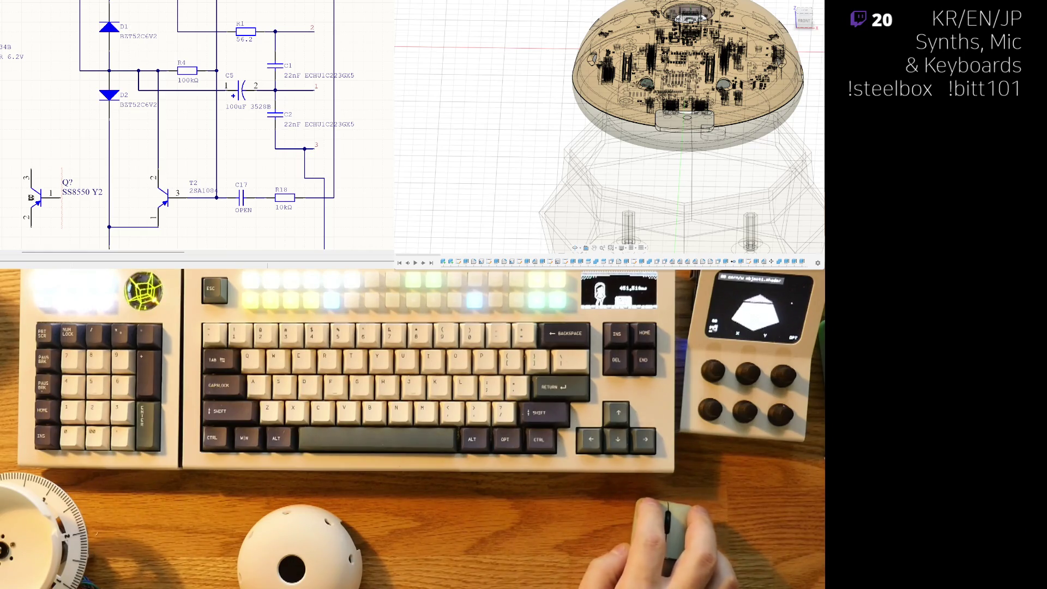
{"action": "left_click", "coordinate": [59, 153]}
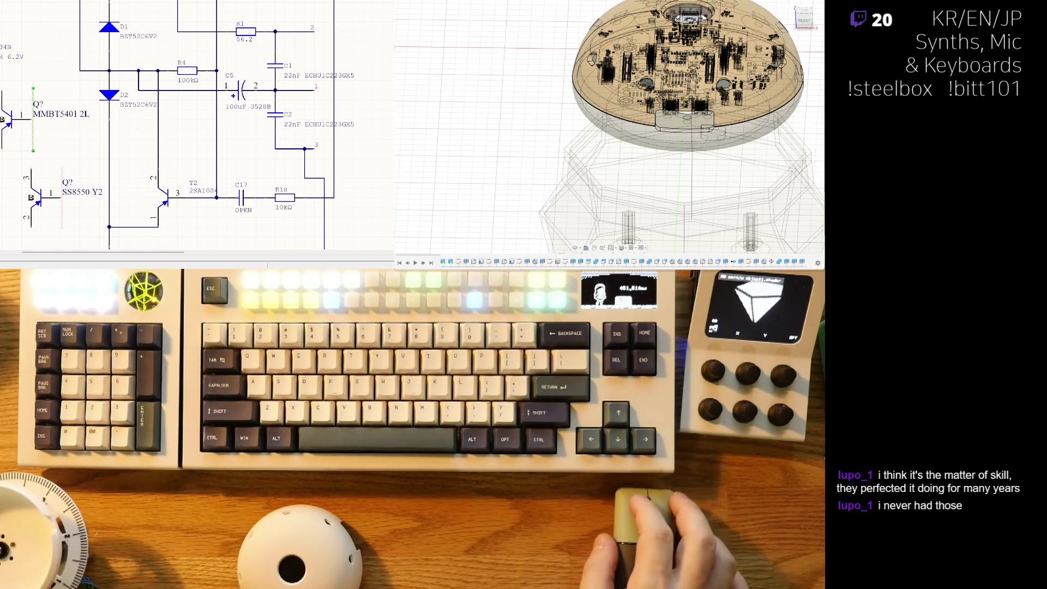
Step: Change the SS8550 Y2 transistor's designator from Q? to T2
{"action": "right_click_drag", "start_coordinate": [189, 153], "coordinate": [191, 157]}
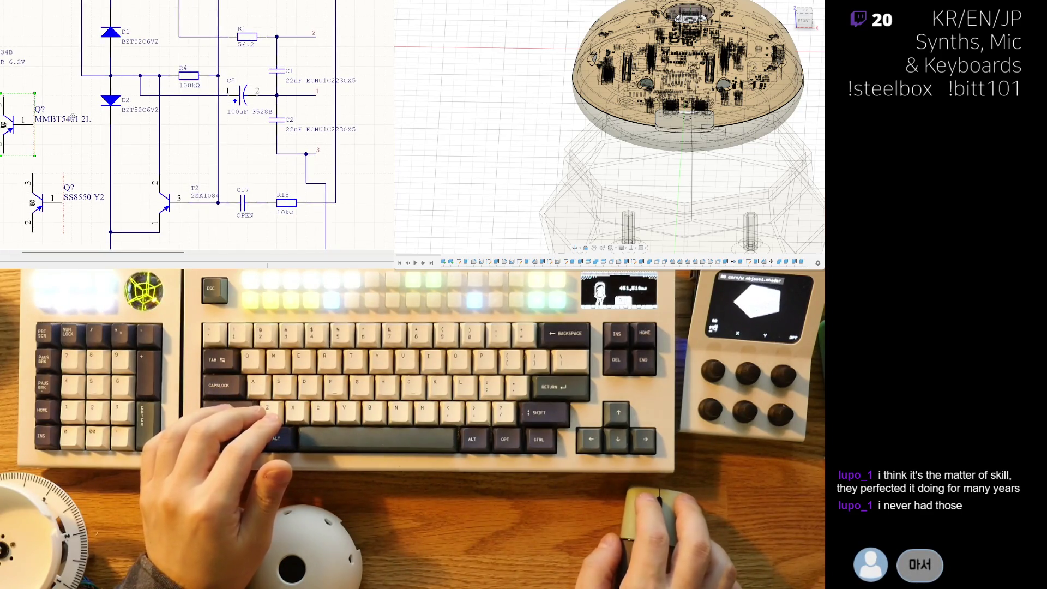
{"action": "left_click", "coordinate": [53, 206]}
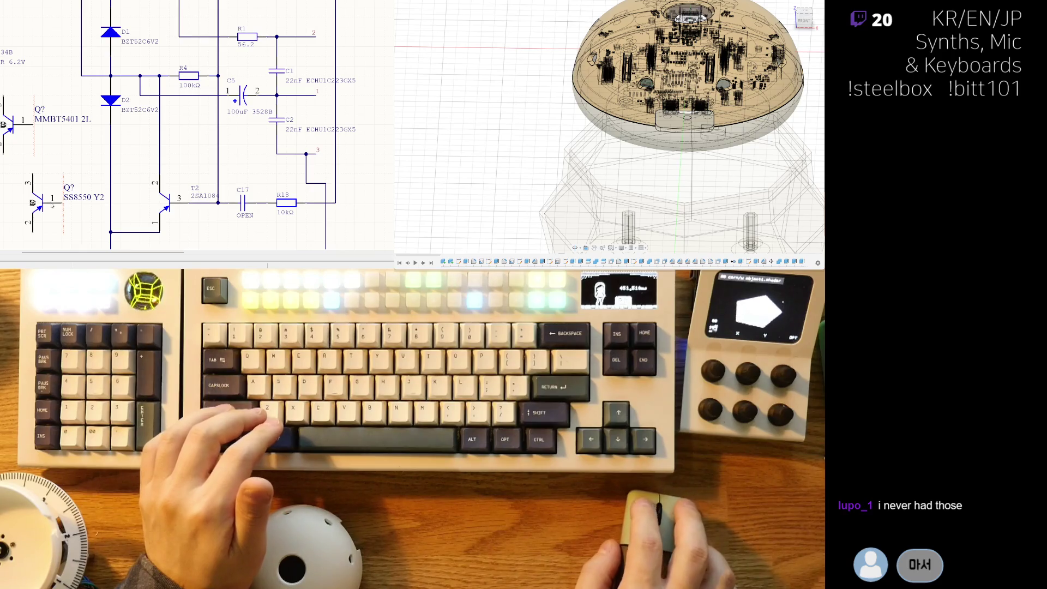
{"action": "left_click", "coordinate": [52, 205]}
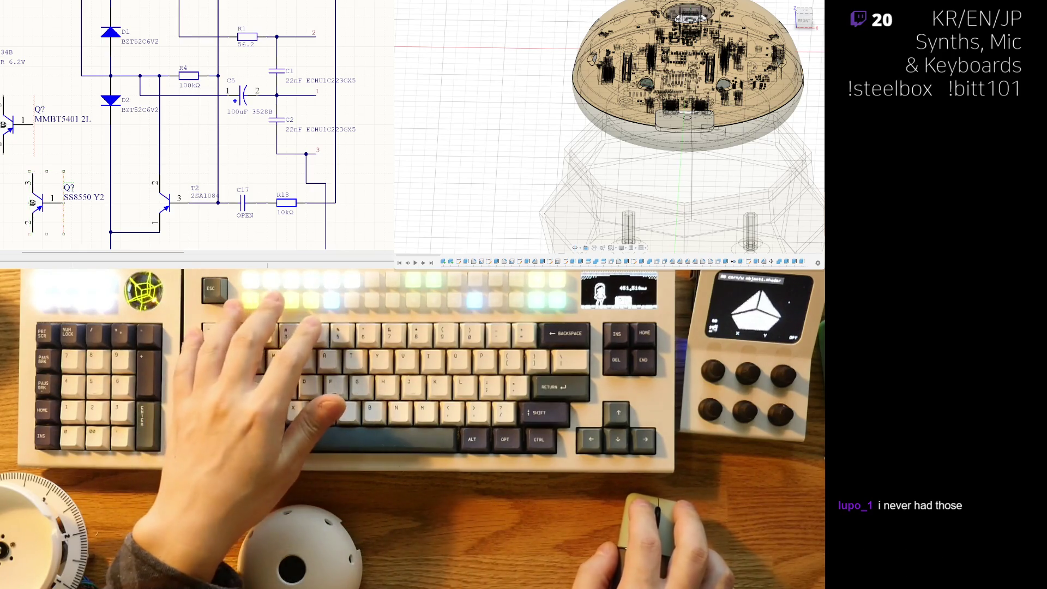
{"action": "type", "text": "T2"}
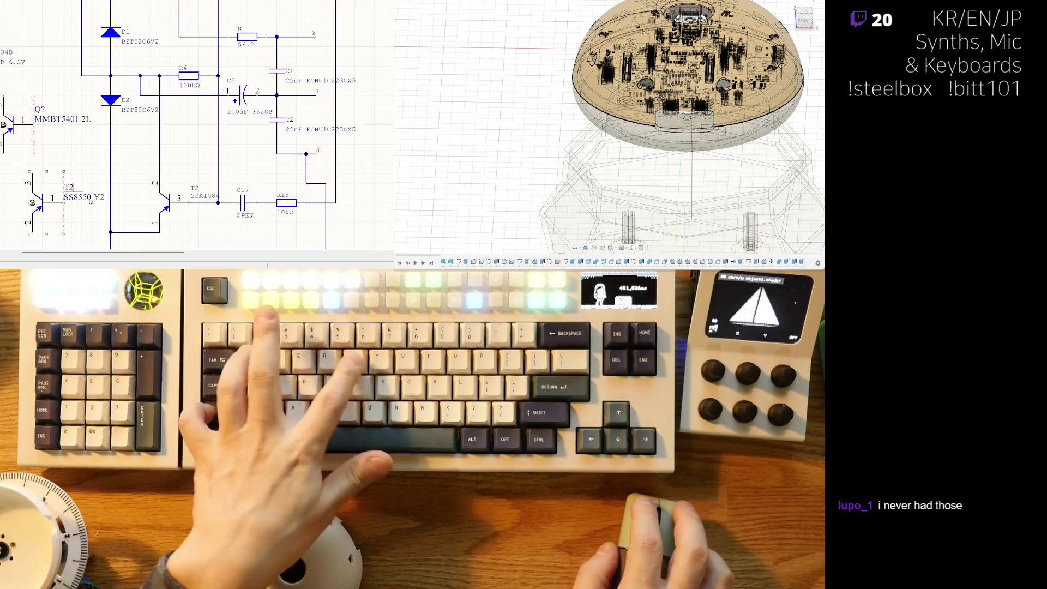
{"action": "key", "text": "Return"}
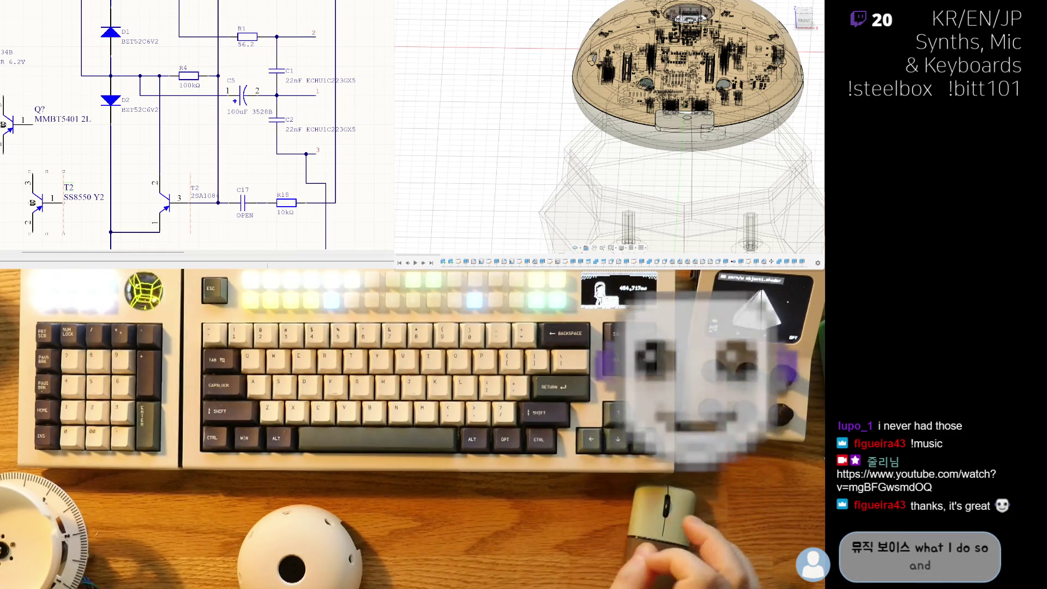
{"action": "right_click_drag", "start_coordinate": [204, 60], "coordinate": [201, 66]}
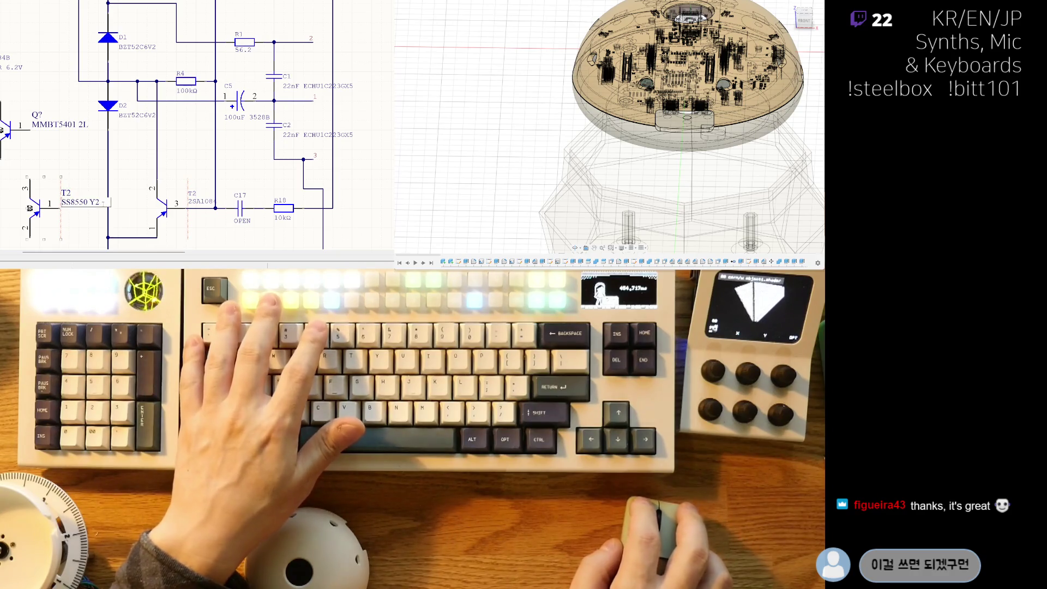
Step: Replace T2's SS8550 Y2 value label with BCX71J,215
{"action": "double_click", "coordinate": [82, 203]}
{"action": "type", "text": "BCX71J,215"}
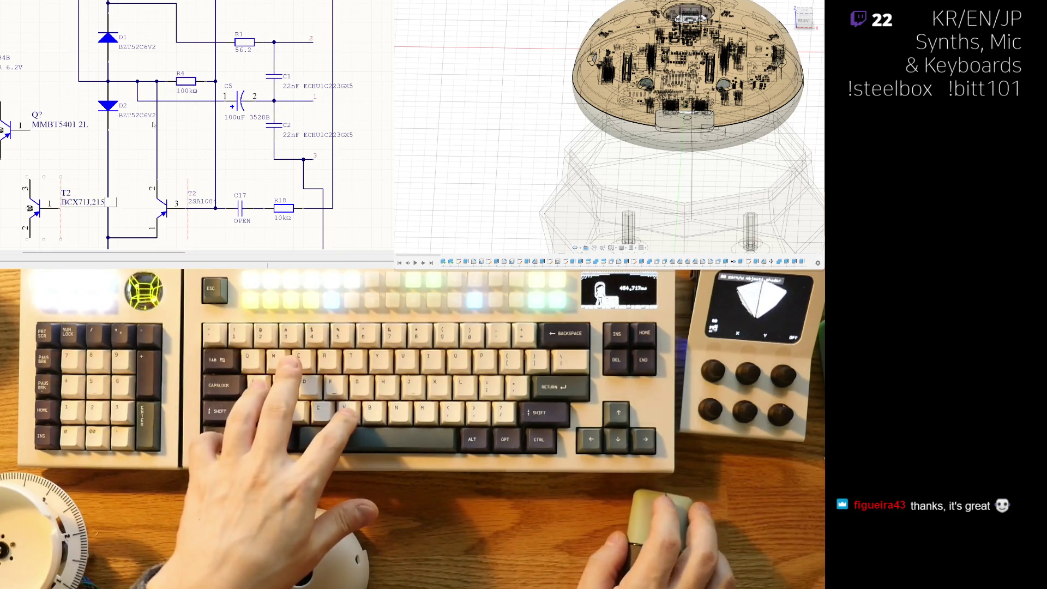
{"action": "key", "text": "Return"}
{"action": "scroll", "coordinate": [131, 144], "scroll_direction": "down", "scroll_amount": 1, "text": "ctrl"}
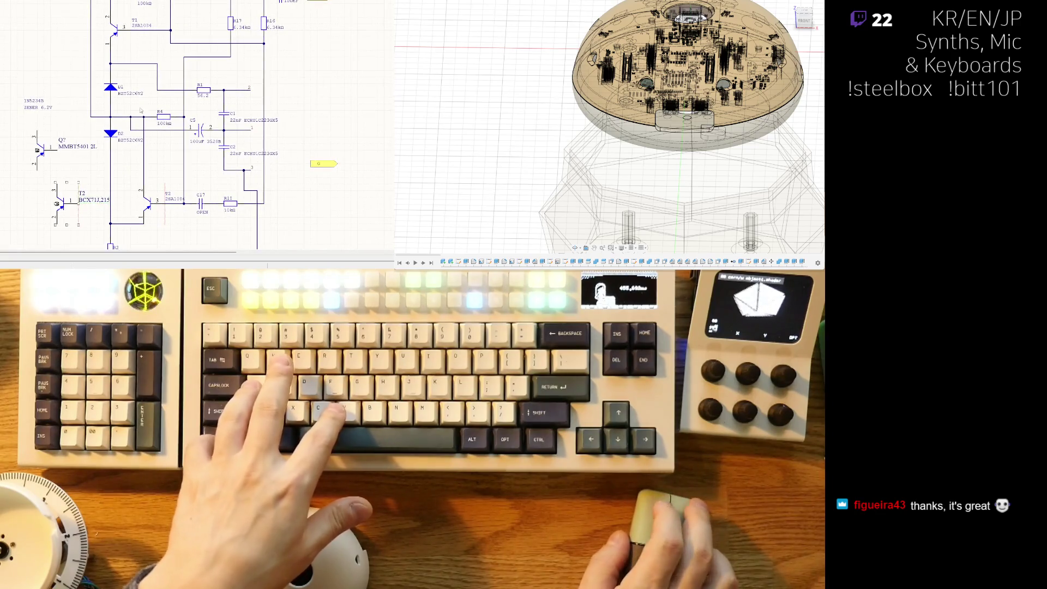
{"action": "scroll", "coordinate": [77, 198], "scroll_direction": "up", "scroll_amount": 1, "text": "ctrl"}
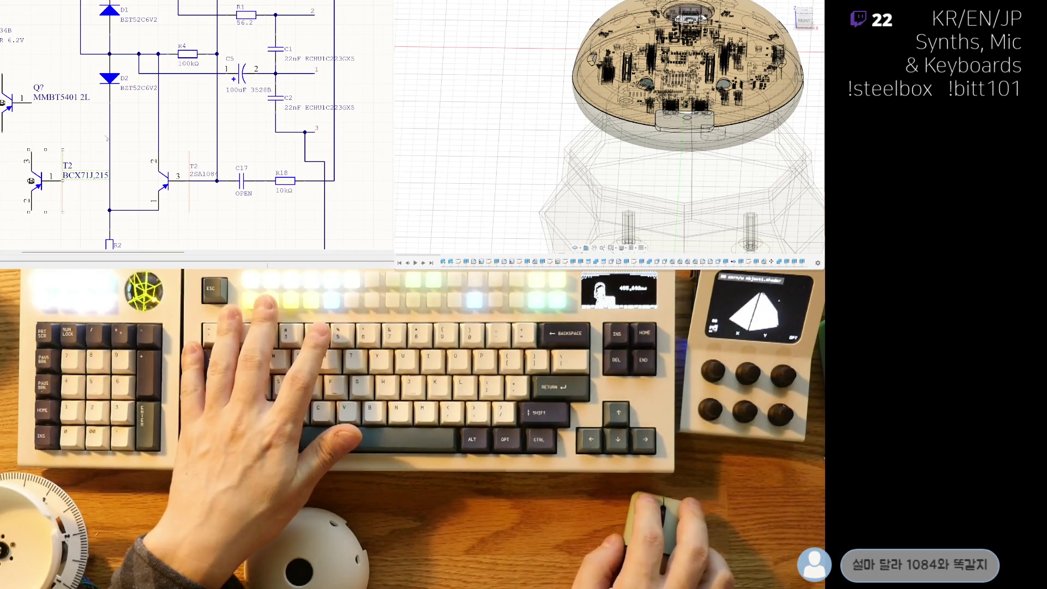
Step: Add a '2SA1084, PNP' text note below T2 and delete the old 2SA1084 transistor
{"action": "right_click_drag", "start_coordinate": [6, 30], "coordinate": [33, 26]}
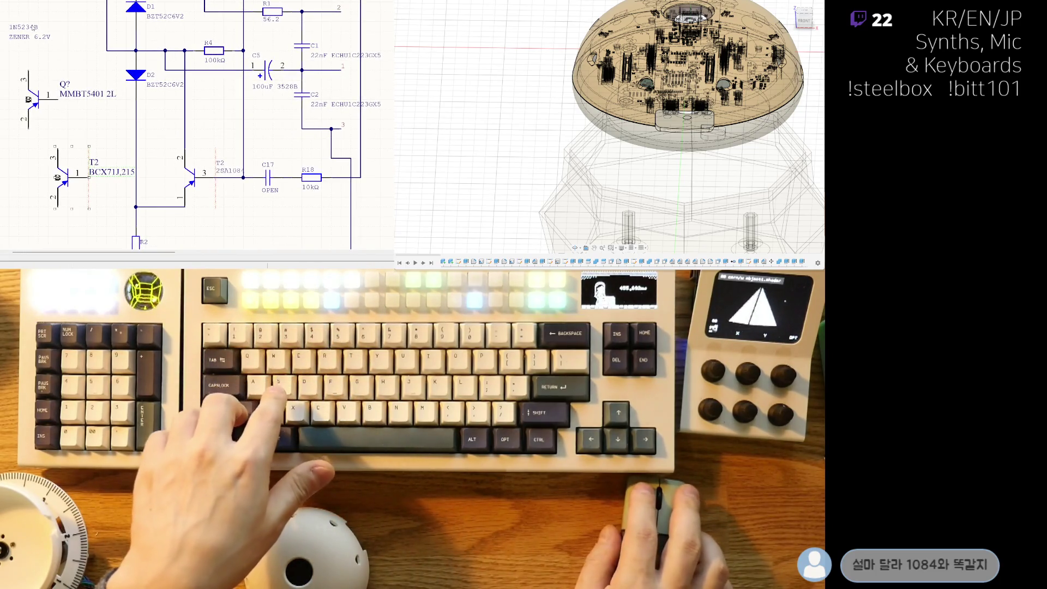
{"action": "key", "text": "ctrl+v"}
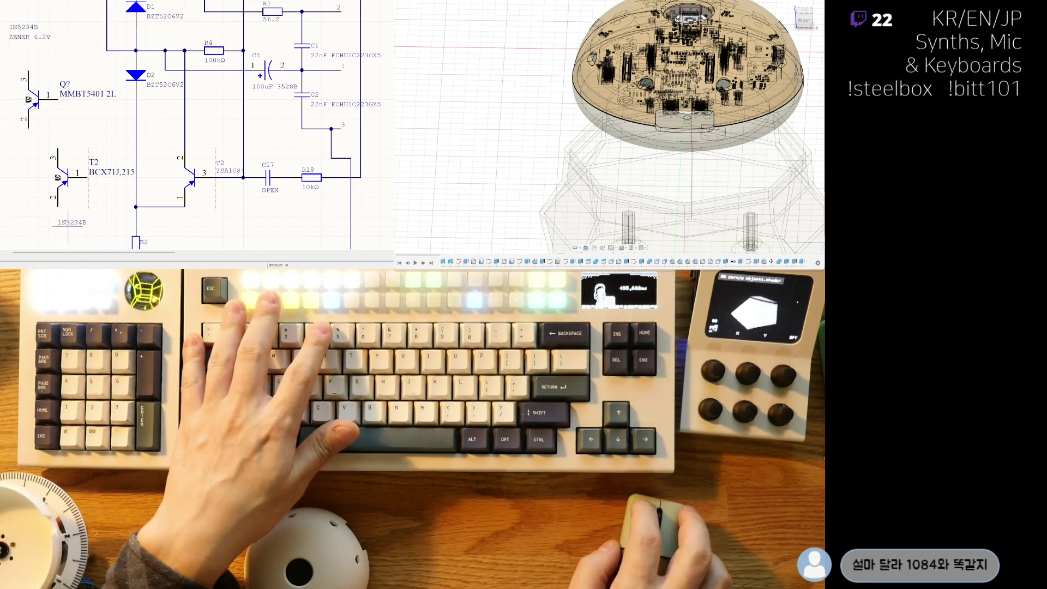
{"action": "left_click", "coordinate": [220, 223]}
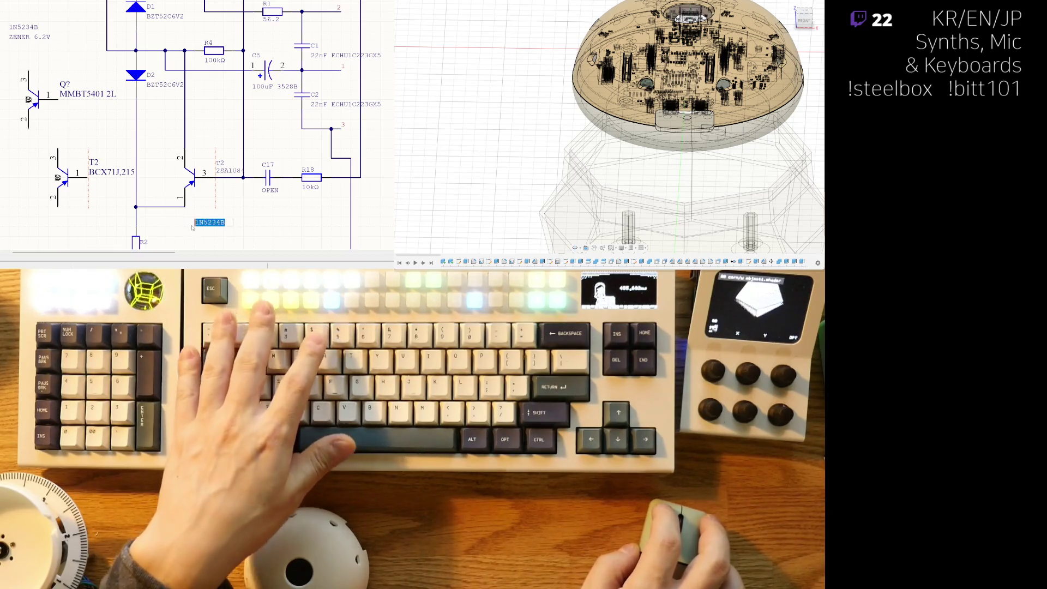
{"action": "type", "text": "2SA1084"}
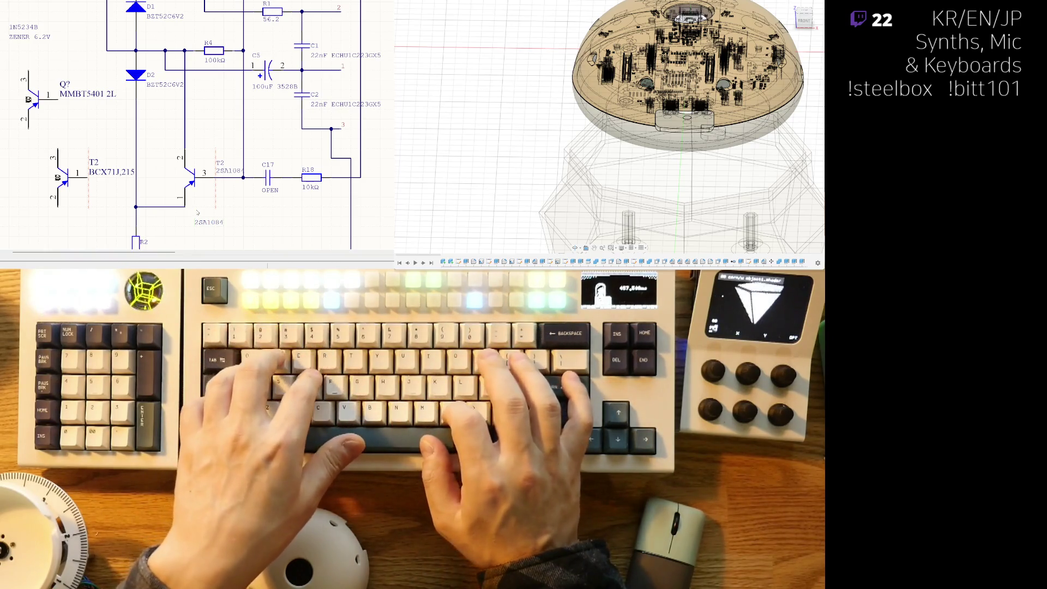
{"action": "type", "text": ", PNP"}
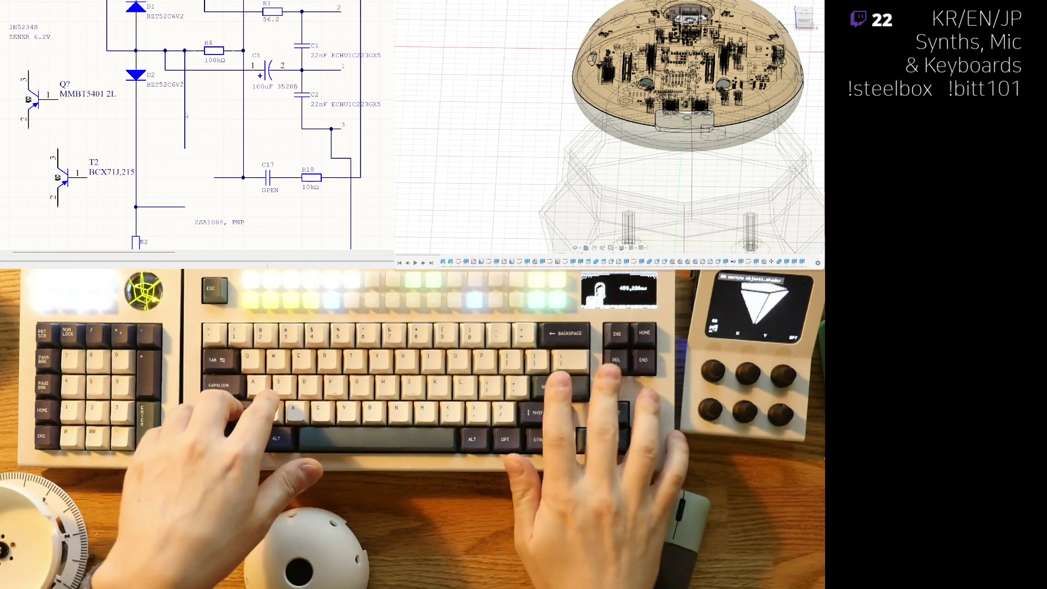
{"action": "key", "text": "Delete"}
Step: Move BCX71J,215 transistor T2 into the old 2SA1084's spot, wired to C17 above the note
{"action": "left_click_drag", "start_coordinate": [96, 165], "coordinate": [212, 178]}
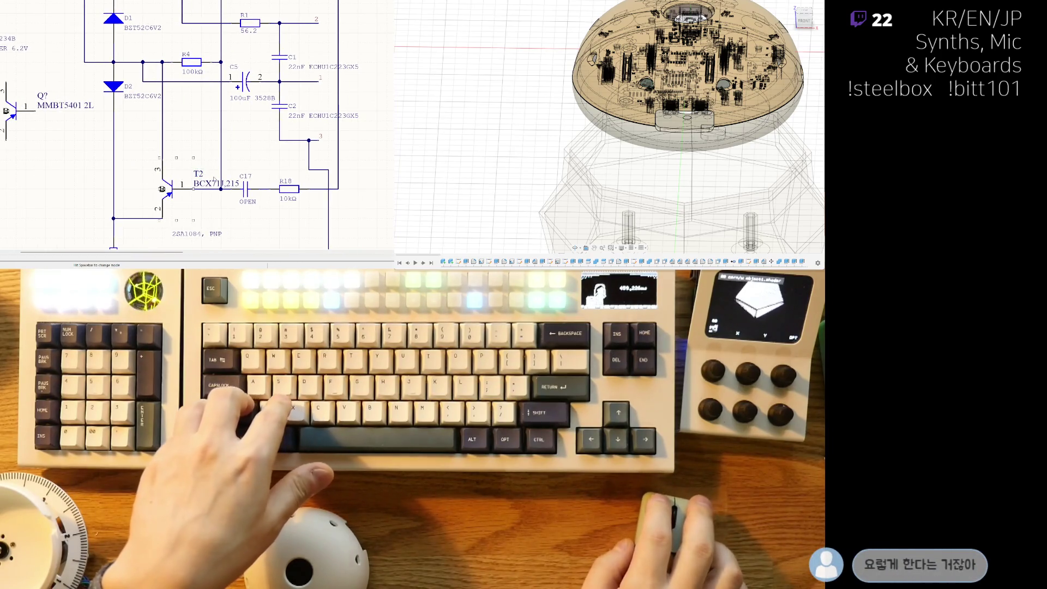
{"action": "left_click_drag", "start_coordinate": [192, 208], "coordinate": [191, 208]}
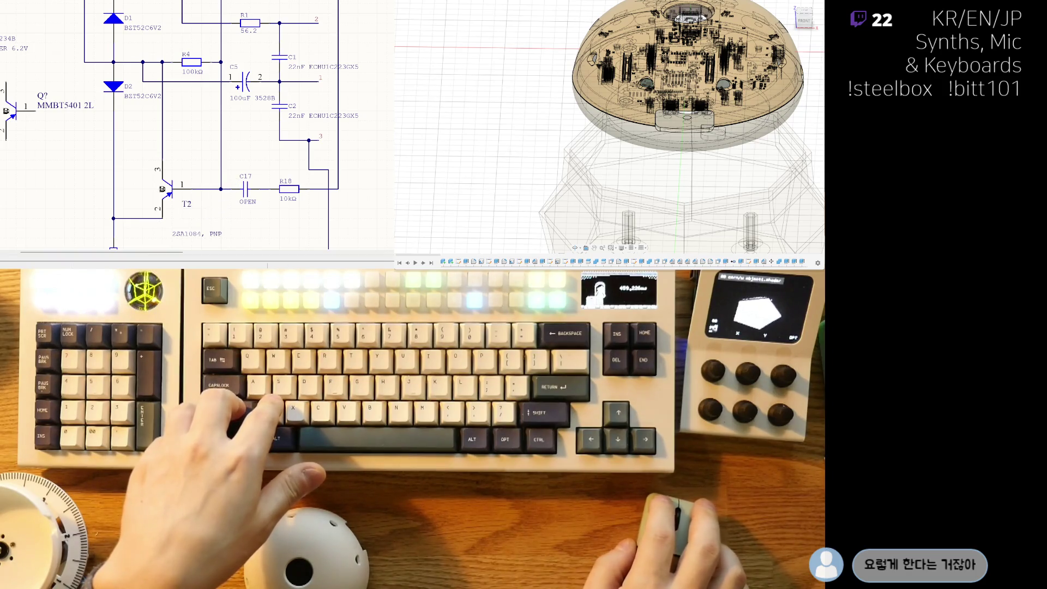
{"action": "key", "text": "ctrl+x"}
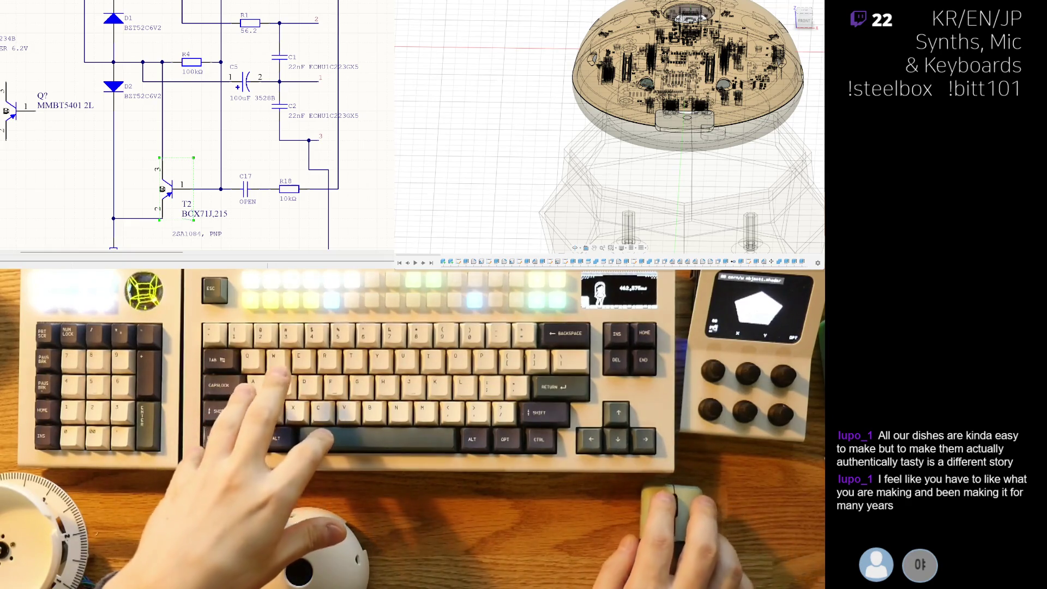
{"action": "right_click_drag", "start_coordinate": [196, 210], "coordinate": [178, 191]}
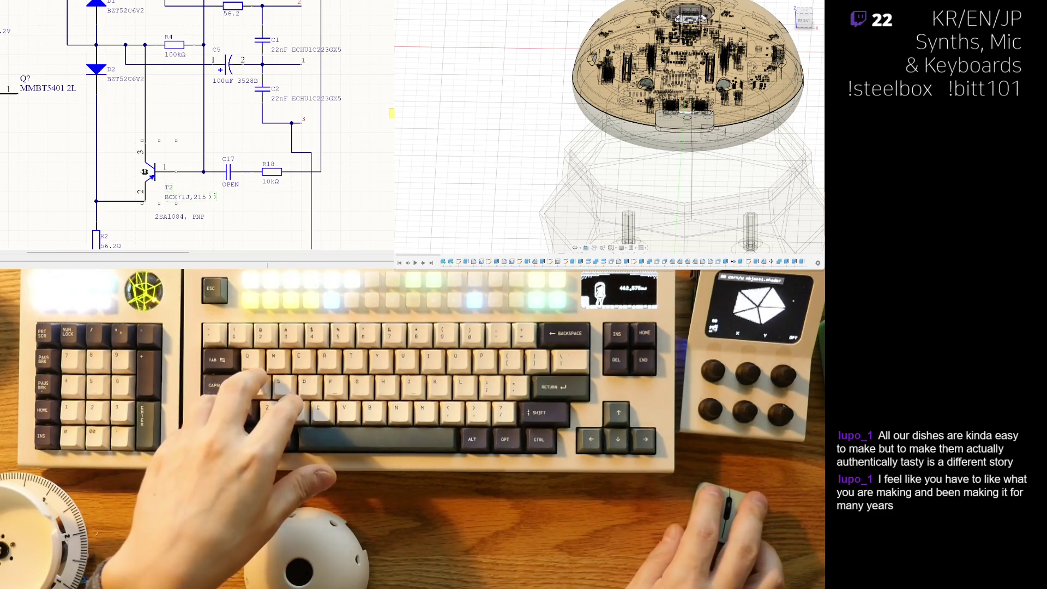
Step: Paste a BCX71J,215 transistor copy at T1's position in the upper circuit
{"action": "scroll", "coordinate": [169, 189], "scroll_direction": "down", "scroll_amount": 1, "text": "ctrl"}
{"action": "scroll", "coordinate": [175, 202], "scroll_direction": "up", "scroll_amount": 2}
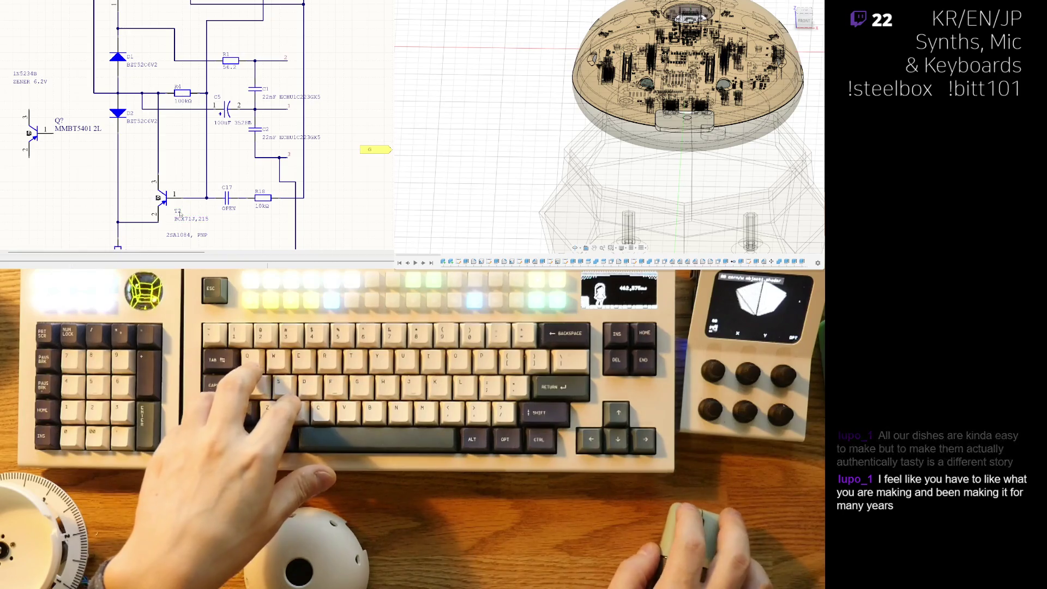
{"action": "scroll", "coordinate": [124, 125], "scroll_direction": "up", "scroll_amount": 2}
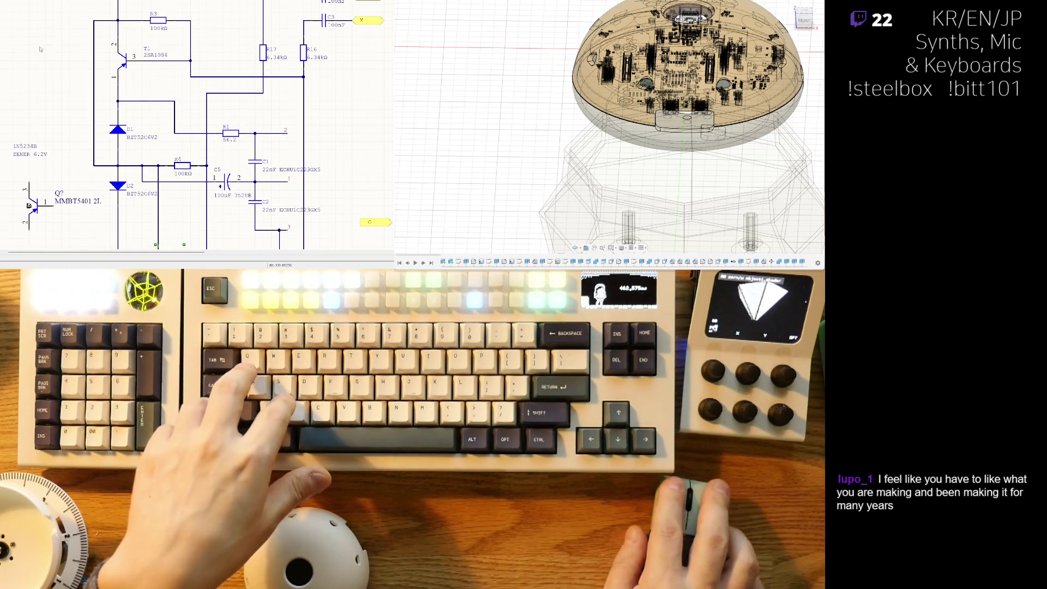
{"action": "left_click", "coordinate": [157, 65]}
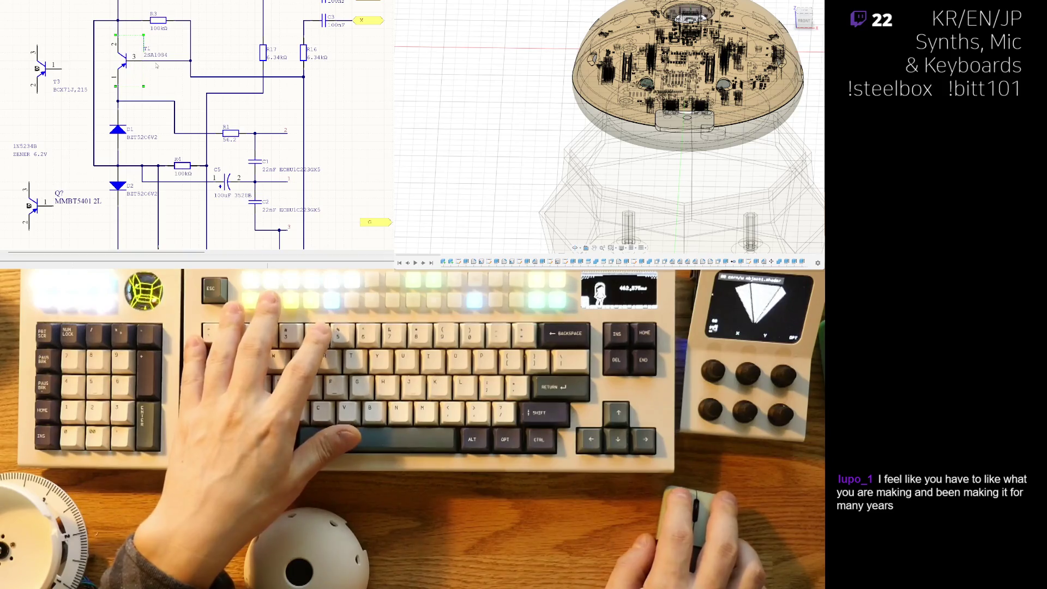
{"action": "left_click", "coordinate": [59, 82]}
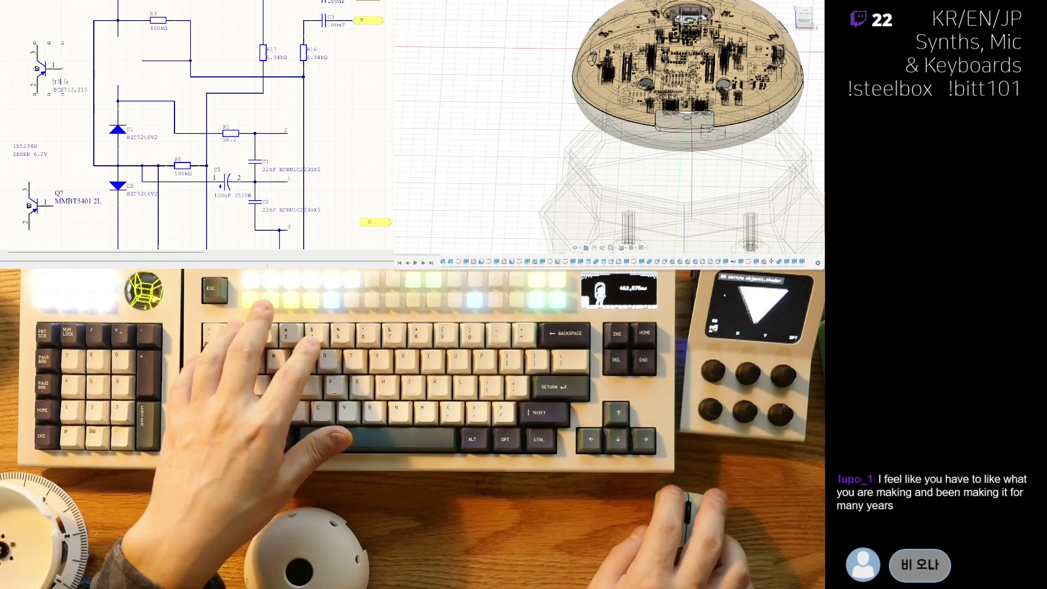
{"action": "left_click", "coordinate": [50, 79]}
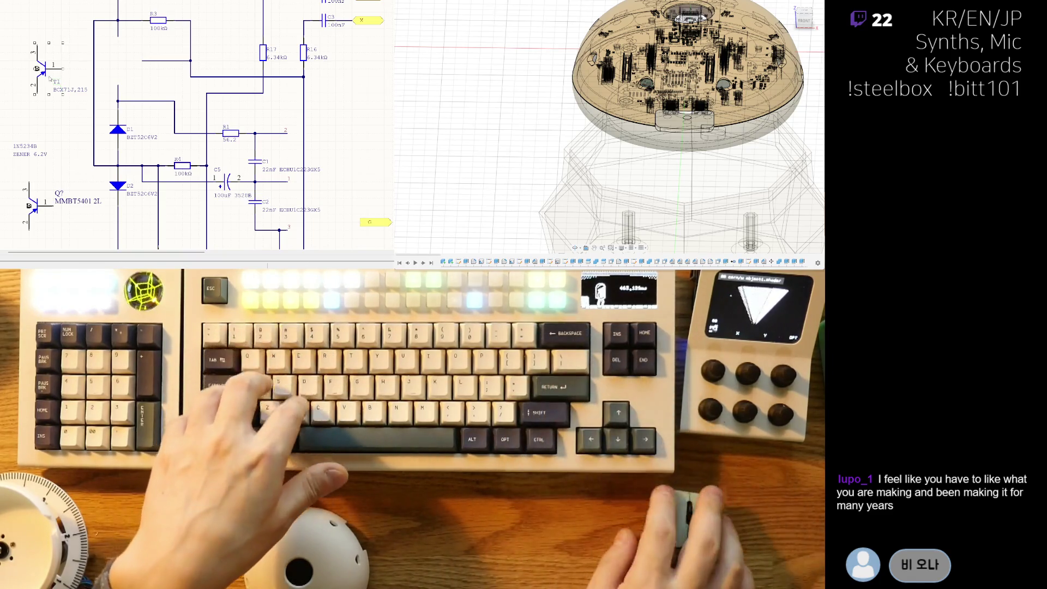
{"action": "key", "text": "ctrl+v"}
{"action": "left_click", "coordinate": [143, 62]}
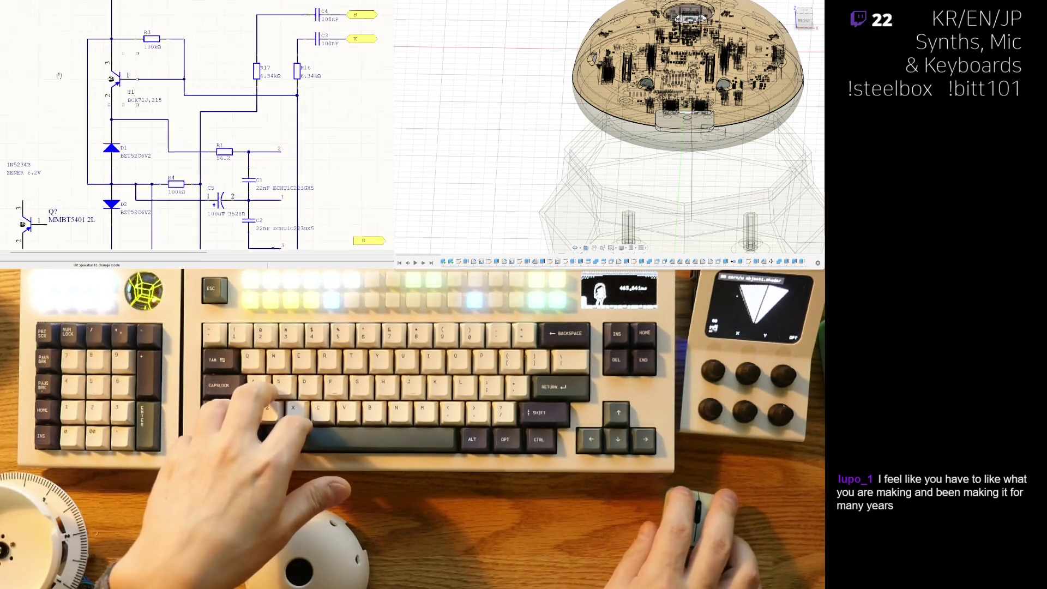
{"action": "scroll", "coordinate": [57, 167], "scroll_direction": "down", "scroll_amount": 2, "text": "ctrl"}
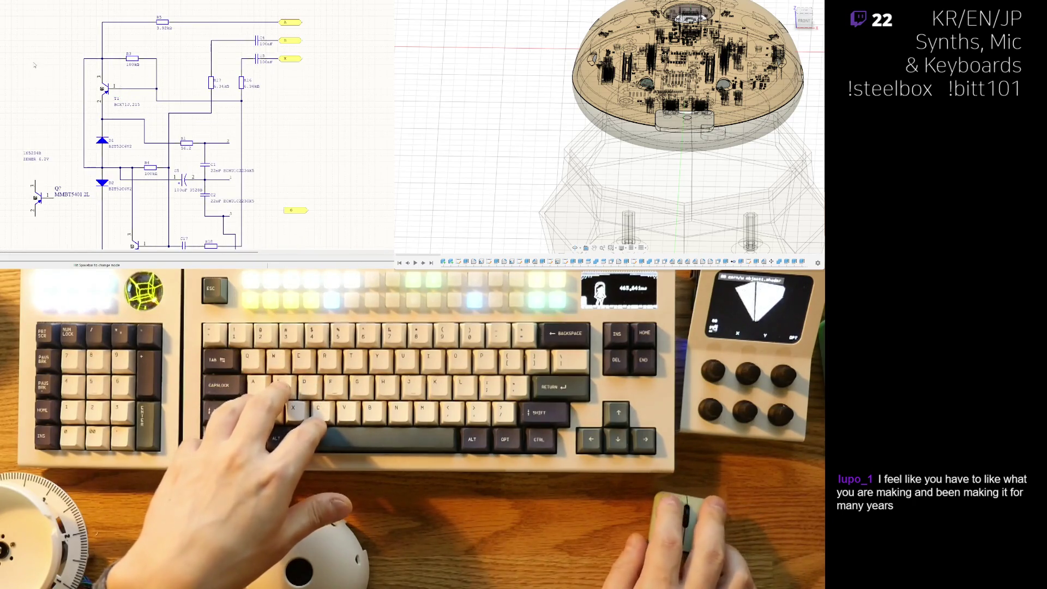
{"action": "scroll", "coordinate": [69, 164], "scroll_direction": "up", "scroll_amount": 2, "text": "ctrl"}
{"action": "scroll", "coordinate": [69, 164], "scroll_direction": "down", "scroll_amount": 2}
{"action": "left_click", "coordinate": [82, 119]}
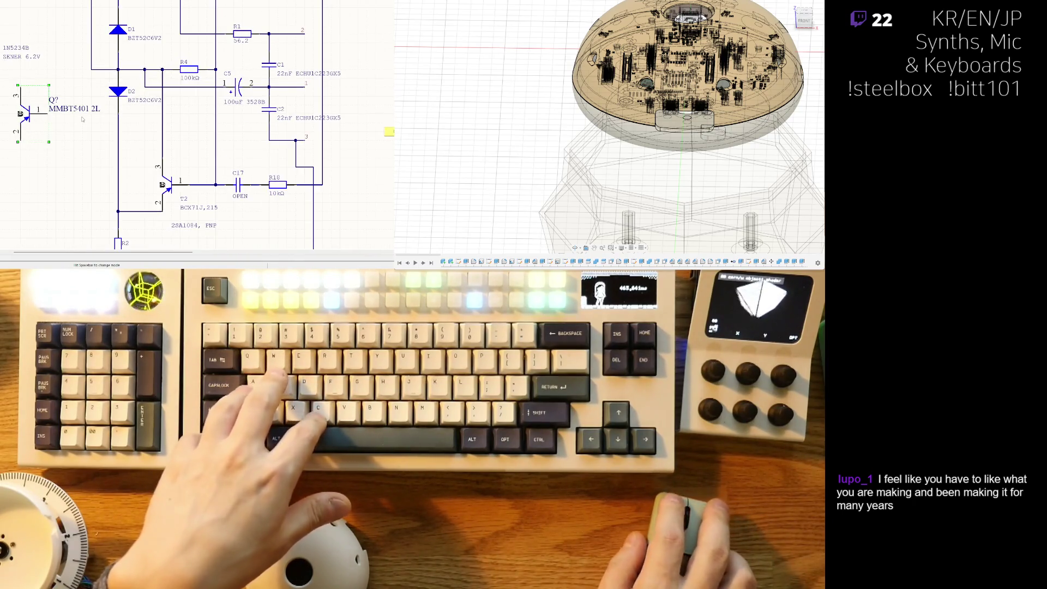
{"action": "right_click_drag", "start_coordinate": [82, 119], "coordinate": [2, 158]}
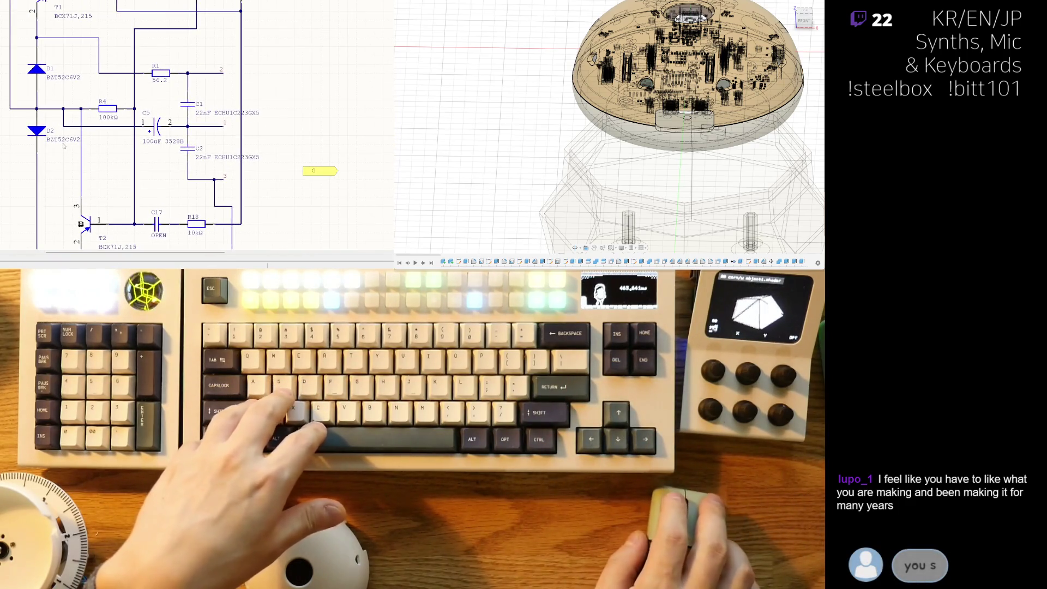
{"action": "right_click_drag", "start_coordinate": [64, 146], "coordinate": [77, 118]}
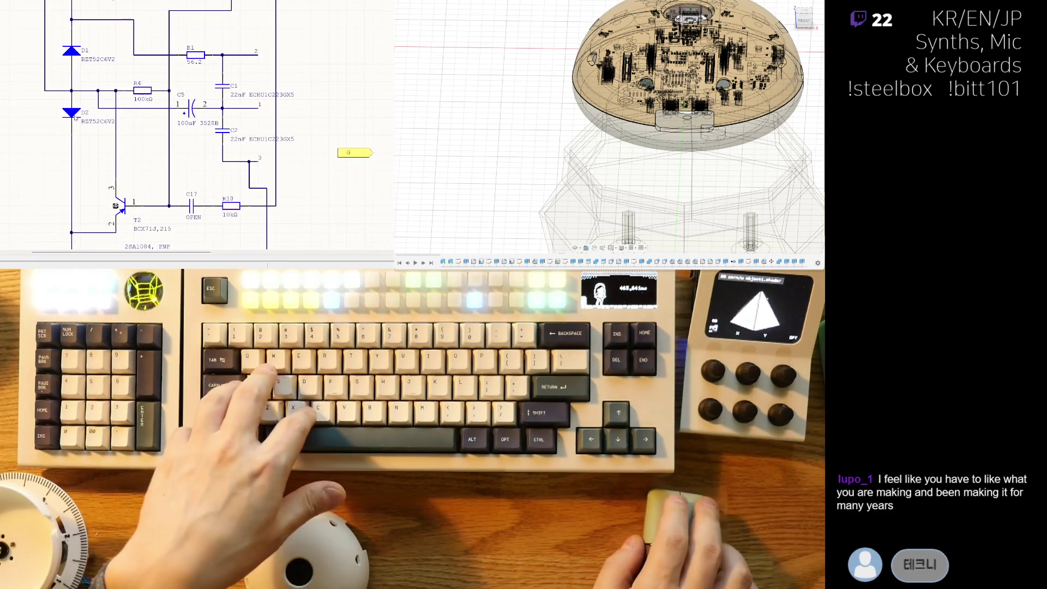
{"action": "key", "text": "ctrl+x"}
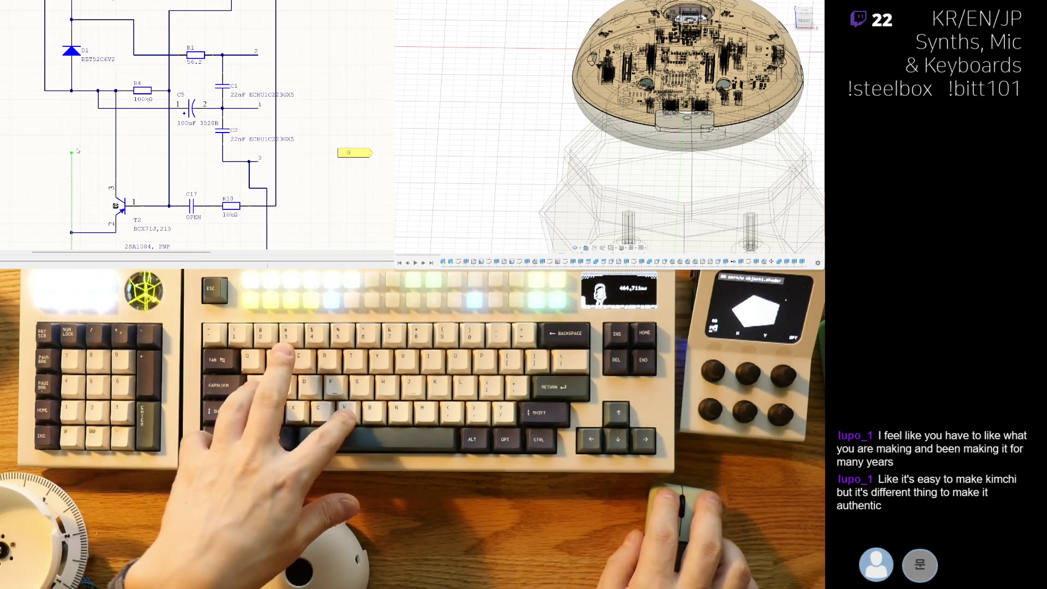
{"action": "key", "text": "ctrl+v"}
{"action": "left_click", "coordinate": [72, 152]}
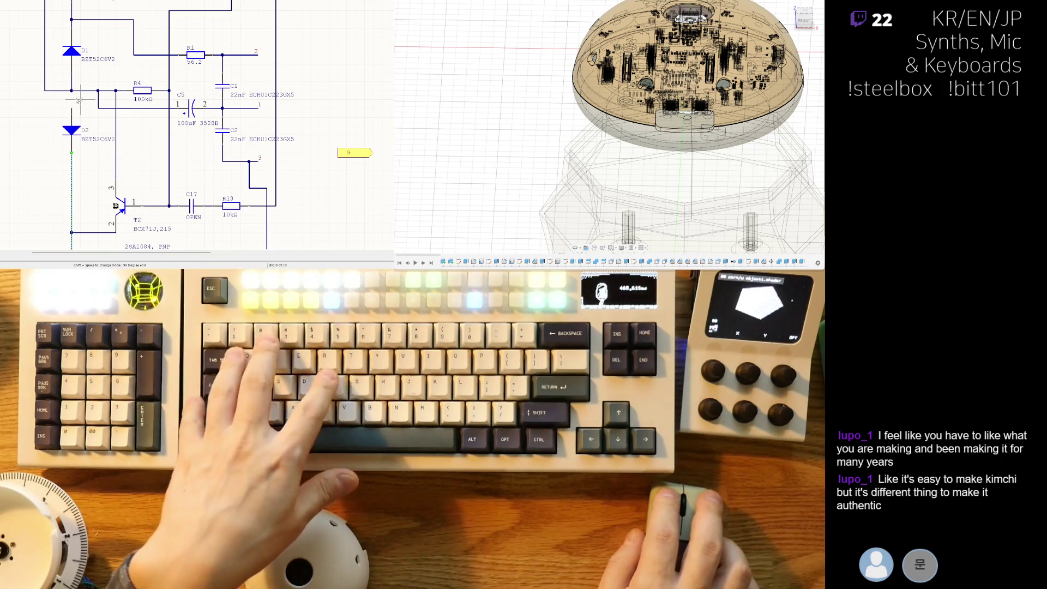
{"action": "right_click_drag", "start_coordinate": [71, 108], "coordinate": [67, 112]}
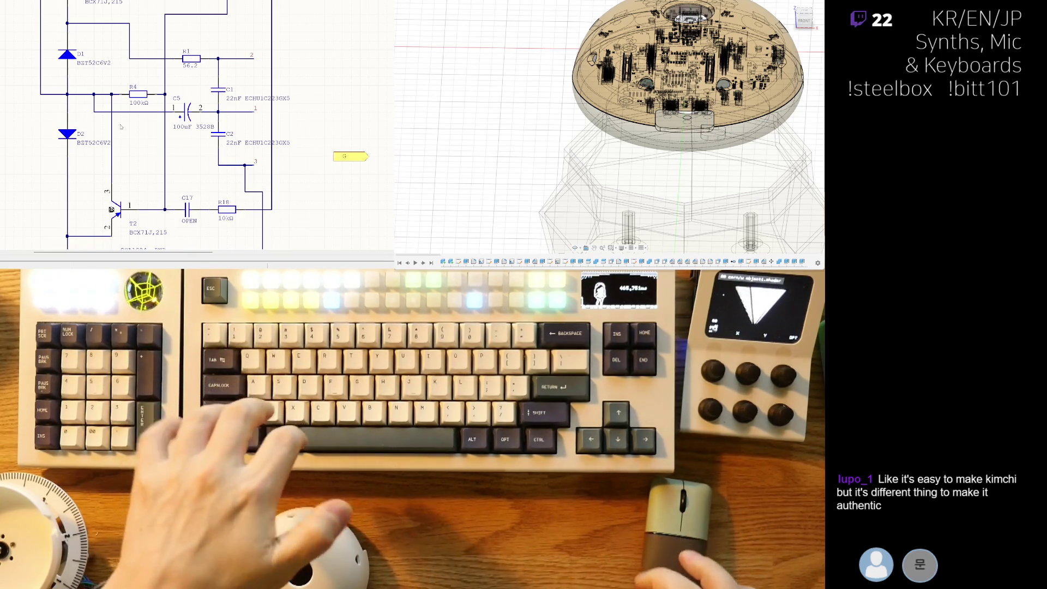
Step: Move the '1N5234B ZENER 6.2V' note next to diode D2
{"action": "scroll", "coordinate": [266, 171], "scroll_direction": "down", "scroll_amount": 4, "text": "ctrl"}
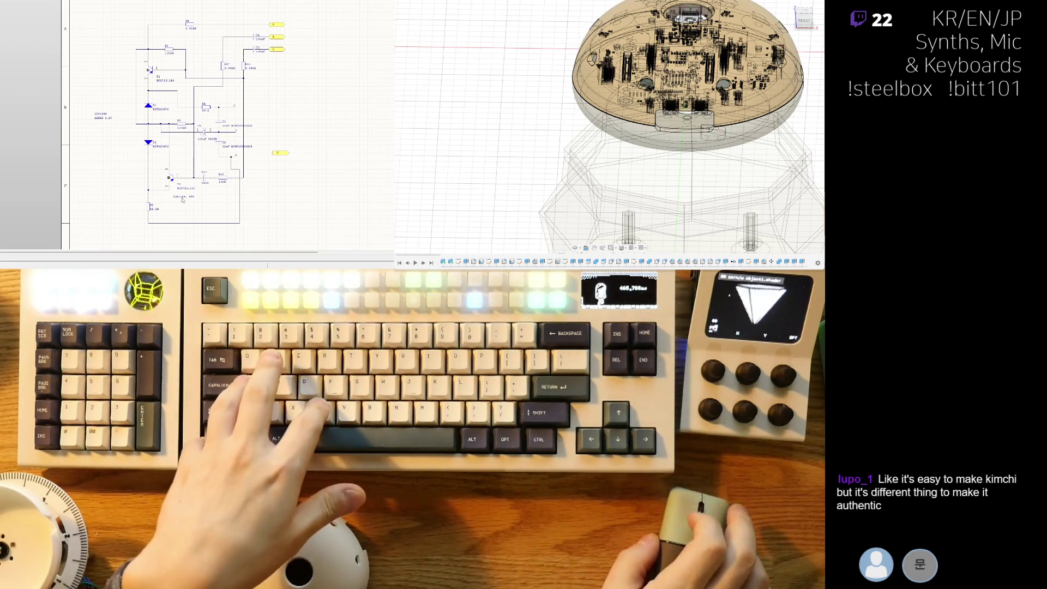
{"action": "scroll", "coordinate": [161, 204], "scroll_direction": "up", "scroll_amount": 3, "text": "ctrl"}
{"action": "scroll", "coordinate": [161, 203], "scroll_direction": "down", "scroll_amount": 2, "text": "ctrl"}
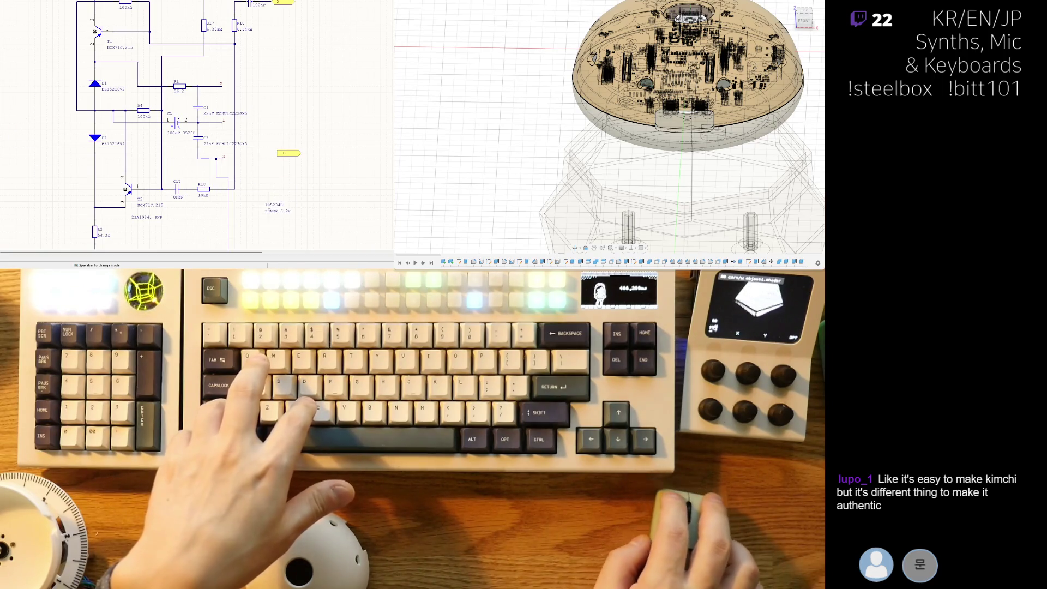
{"action": "left_click_drag", "start_coordinate": [189, 221], "coordinate": [207, 221]}
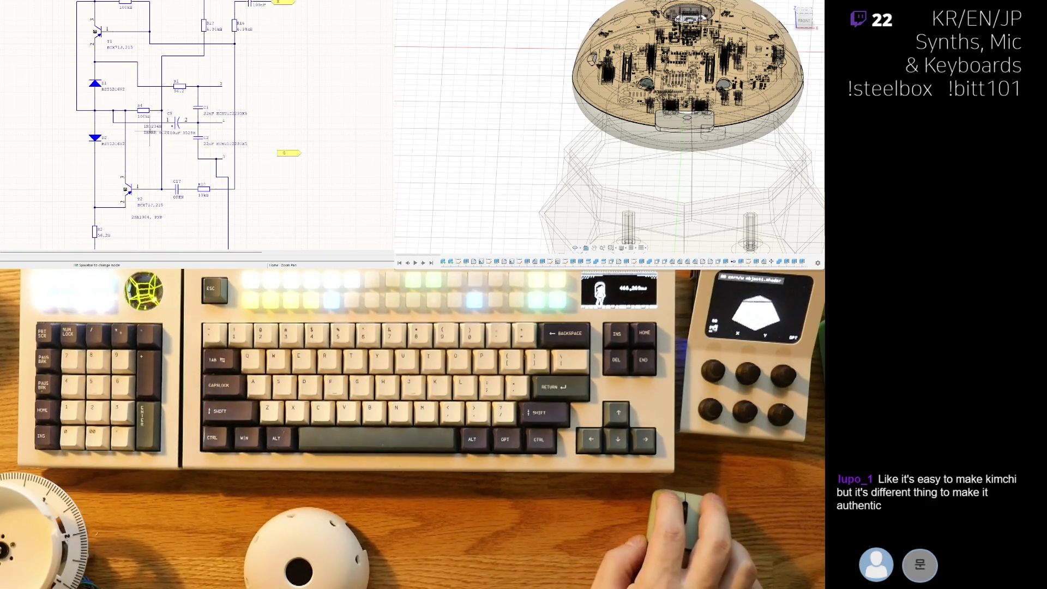
{"action": "left_click_drag", "start_coordinate": [150, 134], "coordinate": [144, 158]}
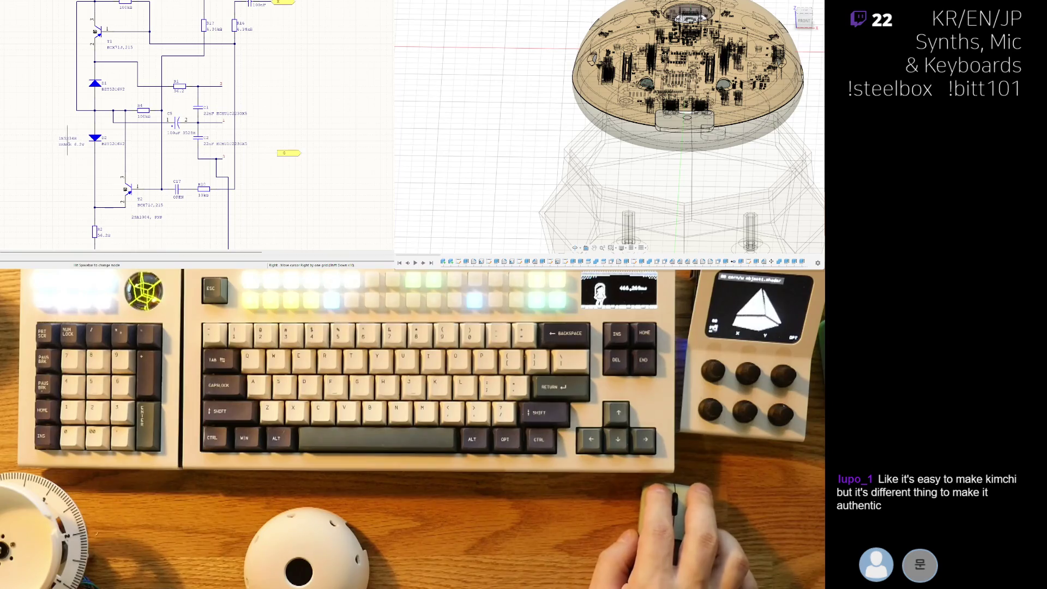
{"action": "key", "text": "Escape"}
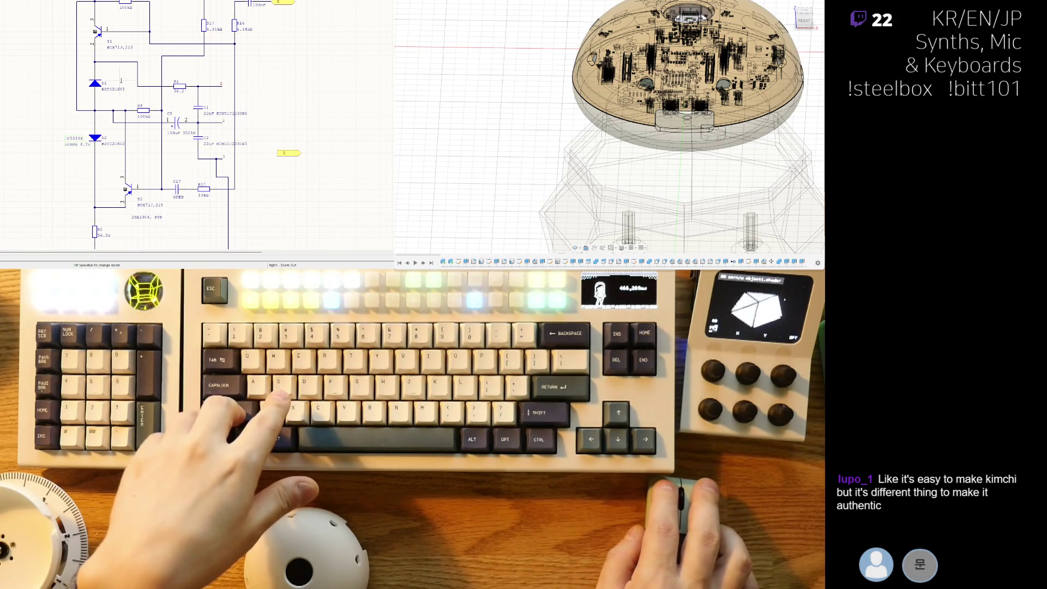
{"action": "key", "text": "ctrl+v"}
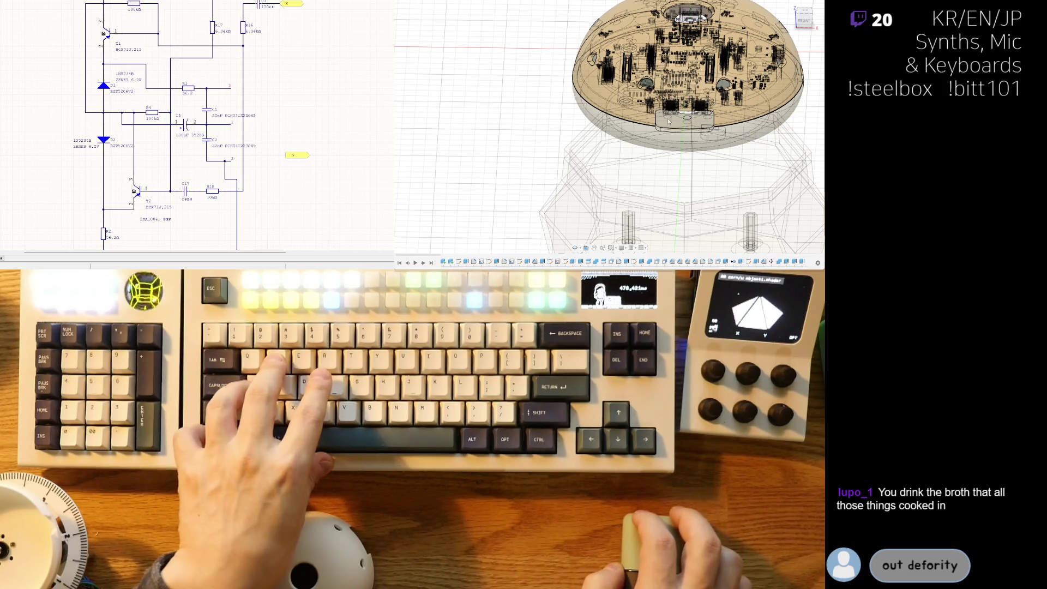
Step: Orbit and zoom into the sectioned dome to examine the stacked circuit boards
{"action": "scroll", "coordinate": [668, 122], "scroll_direction": "up", "scroll_amount": 5}
{"action": "middle_click_drag", "start_coordinate": [668, 121], "coordinate": [632, 155], "text": "shift"}
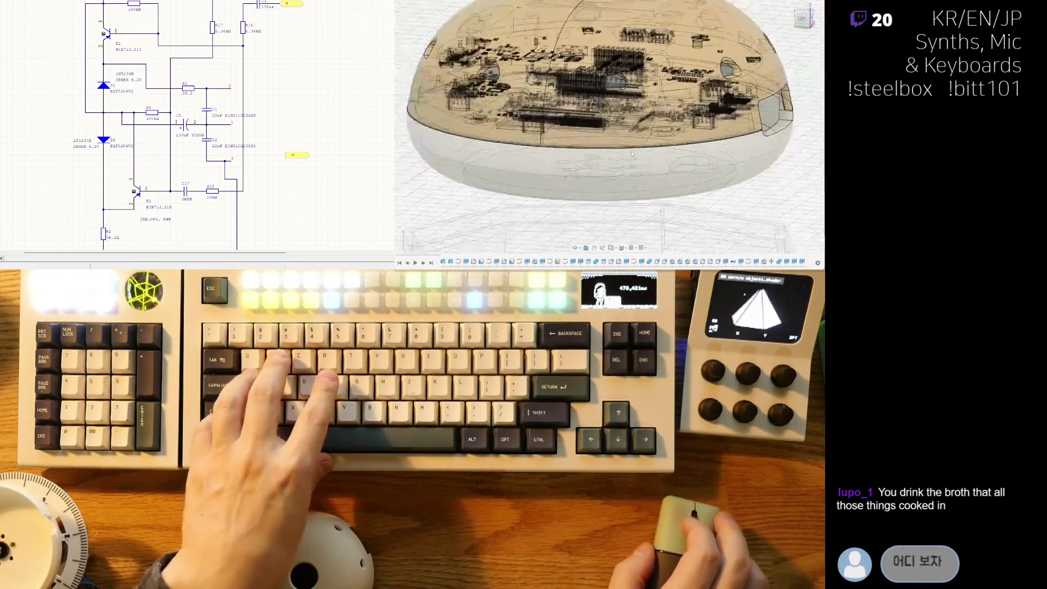
{"action": "scroll", "coordinate": [631, 154], "scroll_direction": "down", "scroll_amount": 3}
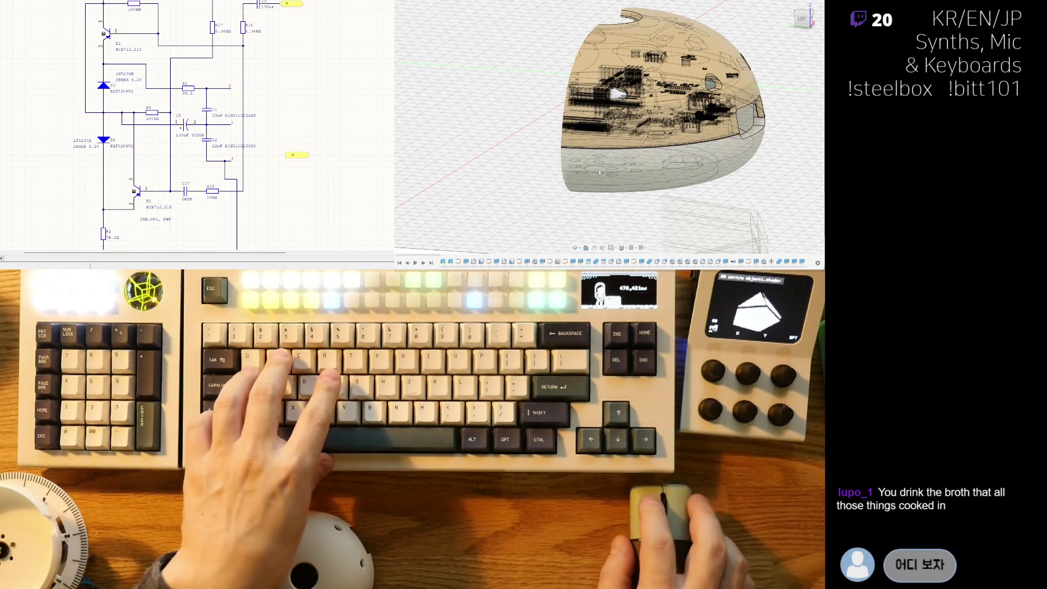
{"action": "middle_click_drag", "start_coordinate": [598, 172], "coordinate": [652, 217], "text": "shift"}
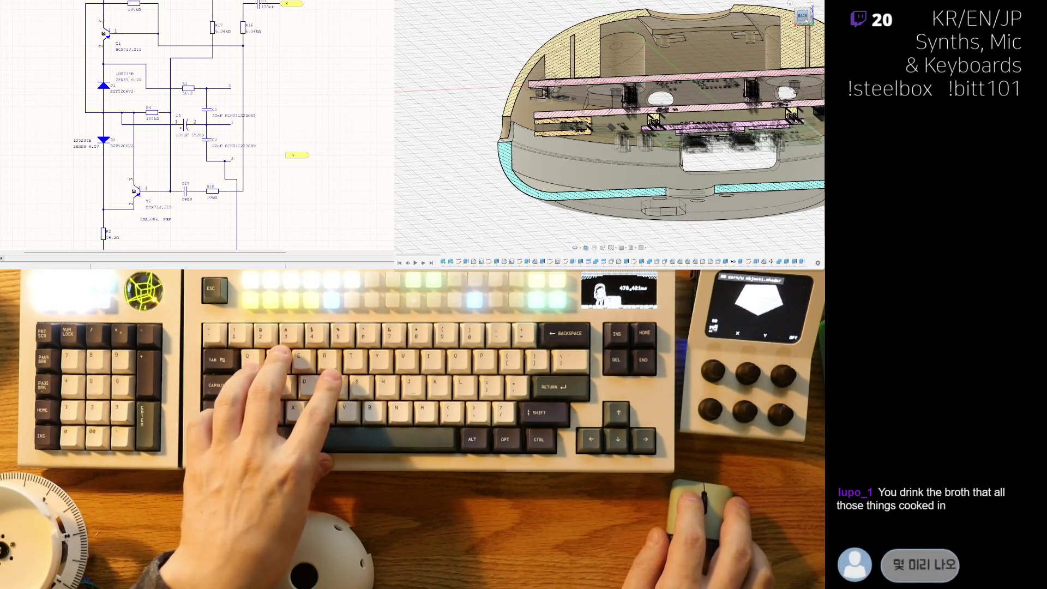
{"action": "left_click", "coordinate": [802, 19]}
{"action": "middle_click_drag", "start_coordinate": [720, 143], "coordinate": [730, 153], "text": "shift"}
{"action": "scroll", "coordinate": [730, 152], "scroll_direction": "up", "scroll_amount": 3}
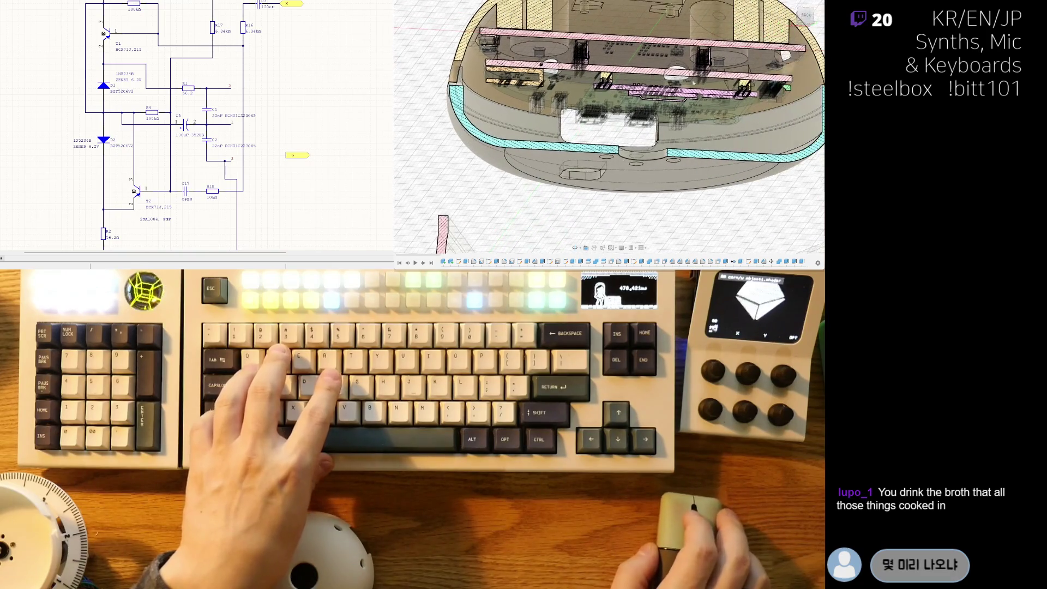
{"action": "scroll", "coordinate": [656, 122], "scroll_direction": "up", "scroll_amount": 3}
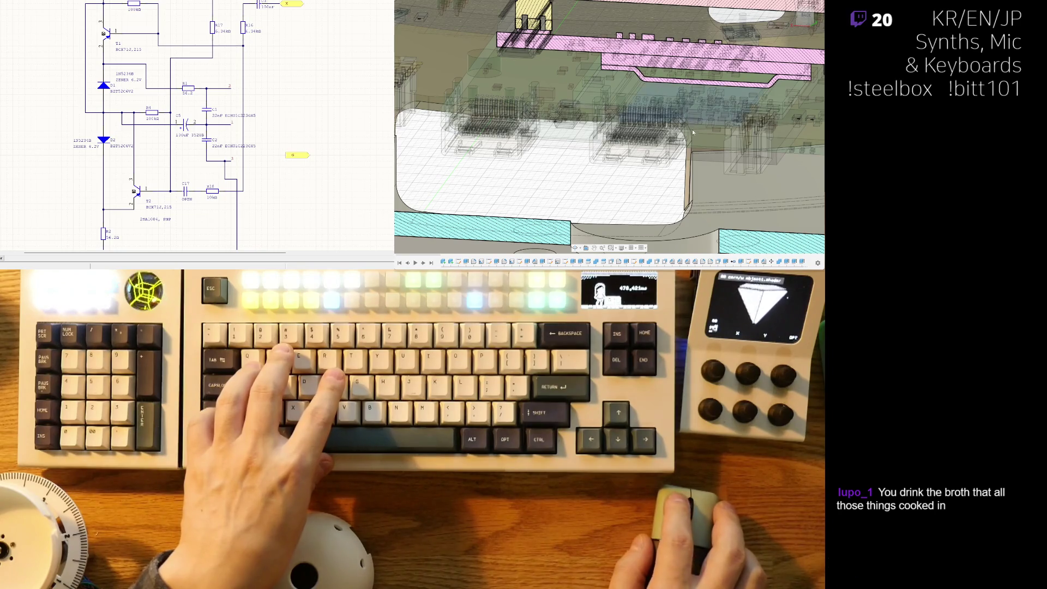
{"action": "mouse_move", "coordinate": [656, 87]}
{"action": "middle_mouse_down", "text": "shift"}
{"action": "mouse_move", "coordinate": [685, 153]}
{"action": "mouse_move", "coordinate": [677, 219]}
{"action": "mouse_move", "coordinate": [653, 156]}
{"action": "mouse_move", "coordinate": [657, 134]}
{"action": "mouse_move", "coordinate": [648, 145]}
{"action": "middle_mouse_up", "text": "shift"}
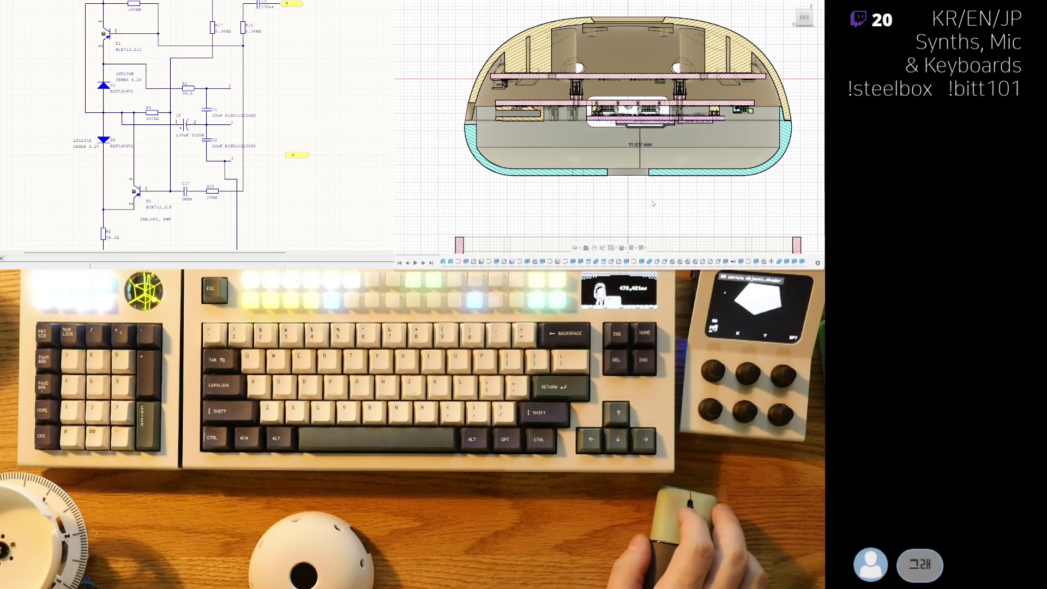
Step: Pan to centre the dome's front section view
{"action": "middle_click_drag", "start_coordinate": [668, 146], "coordinate": [619, 159]}
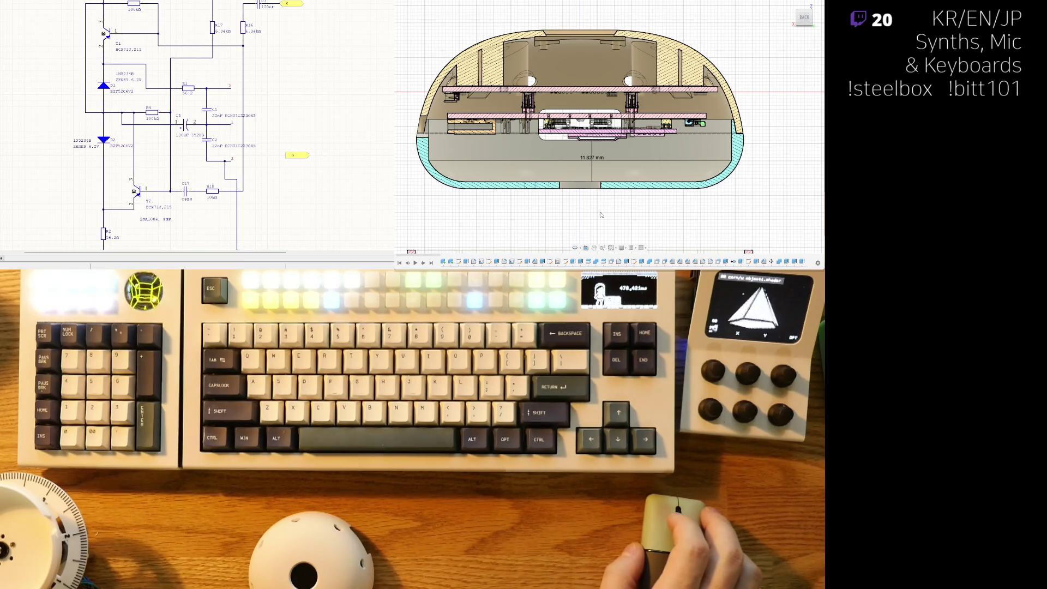
{"action": "middle_click_drag", "start_coordinate": [602, 215], "coordinate": [664, 172]}
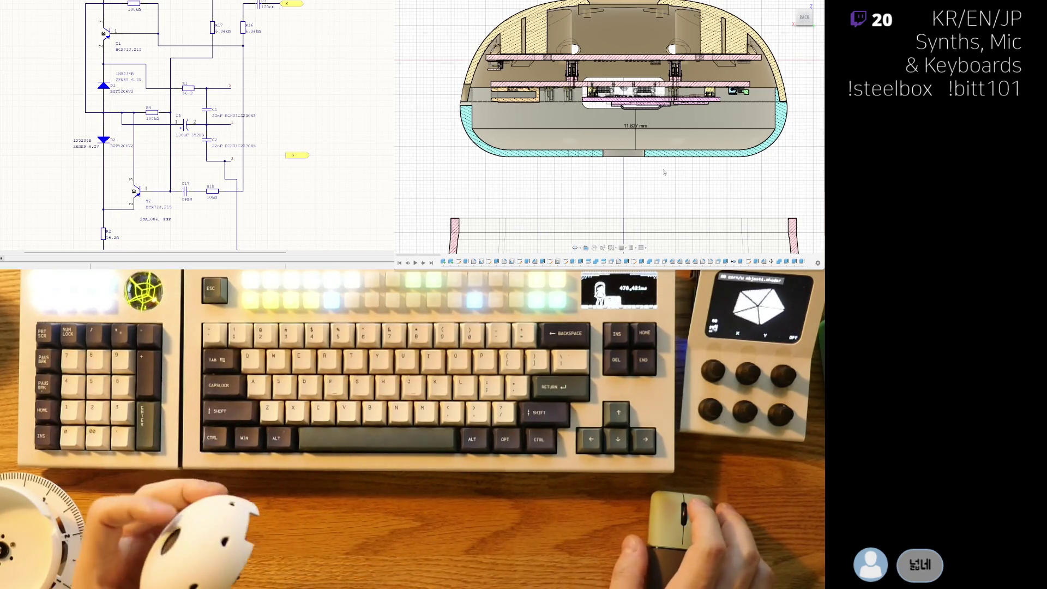
{"action": "middle_click_drag", "start_coordinate": [629, 195], "coordinate": [642, 212]}
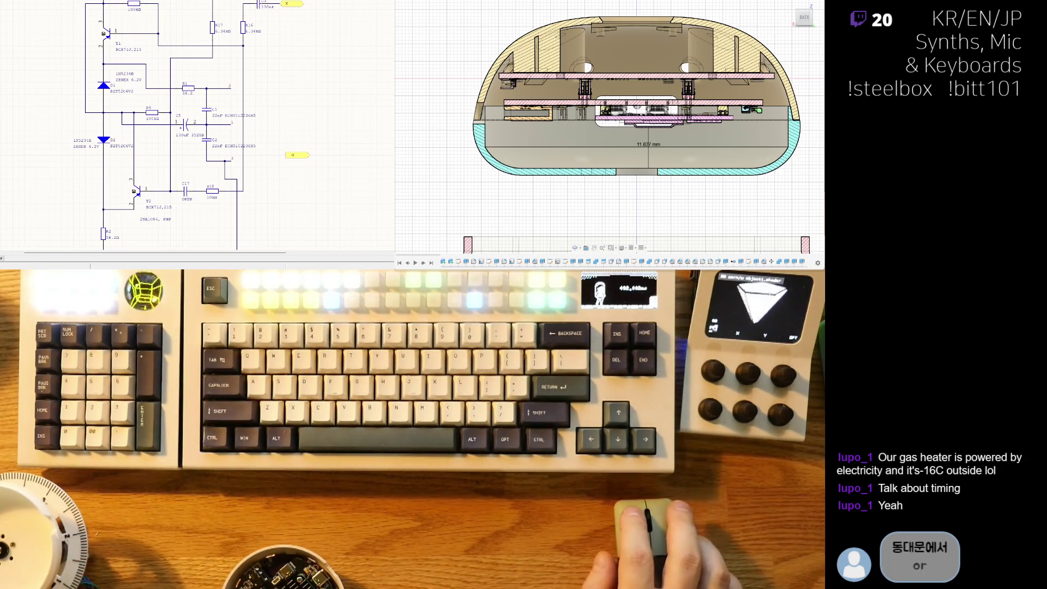
Step: Tilt the sectioned dome into perspective and zoom in on the boards inside the shell
{"action": "scroll", "coordinate": [623, 211], "scroll_direction": "up", "scroll_amount": 3}
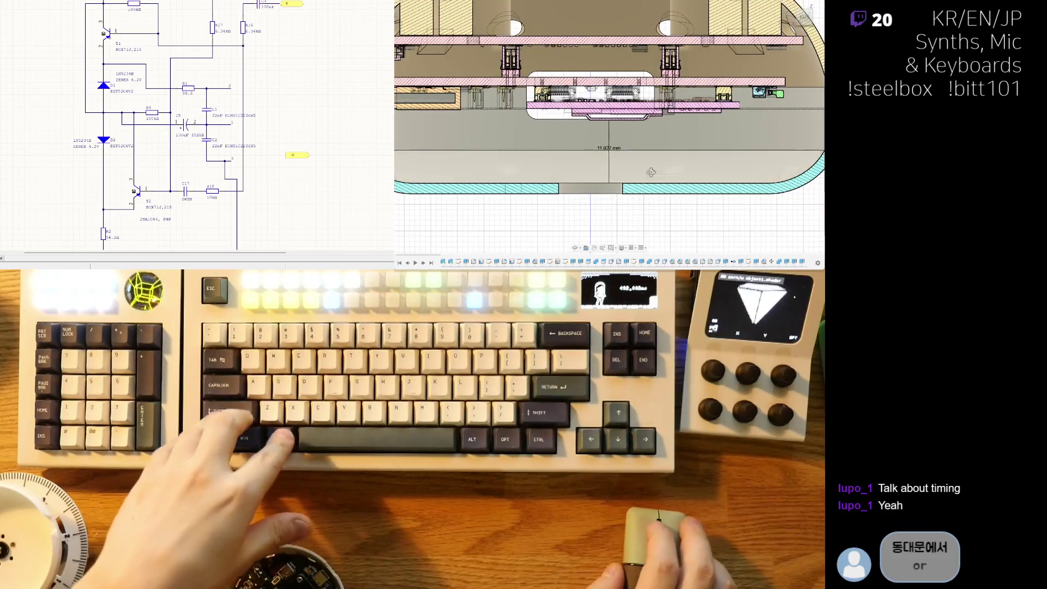
{"action": "mouse_move", "coordinate": [623, 180]}
{"action": "middle_mouse_down", "text": "shift"}
{"action": "mouse_move", "coordinate": [623, 210]}
{"action": "mouse_move", "coordinate": [641, 170]}
{"action": "mouse_move", "coordinate": [630, 181]}
{"action": "middle_mouse_up", "text": "shift"}
{"action": "scroll", "coordinate": [642, 171], "scroll_direction": "down", "scroll_amount": 5}
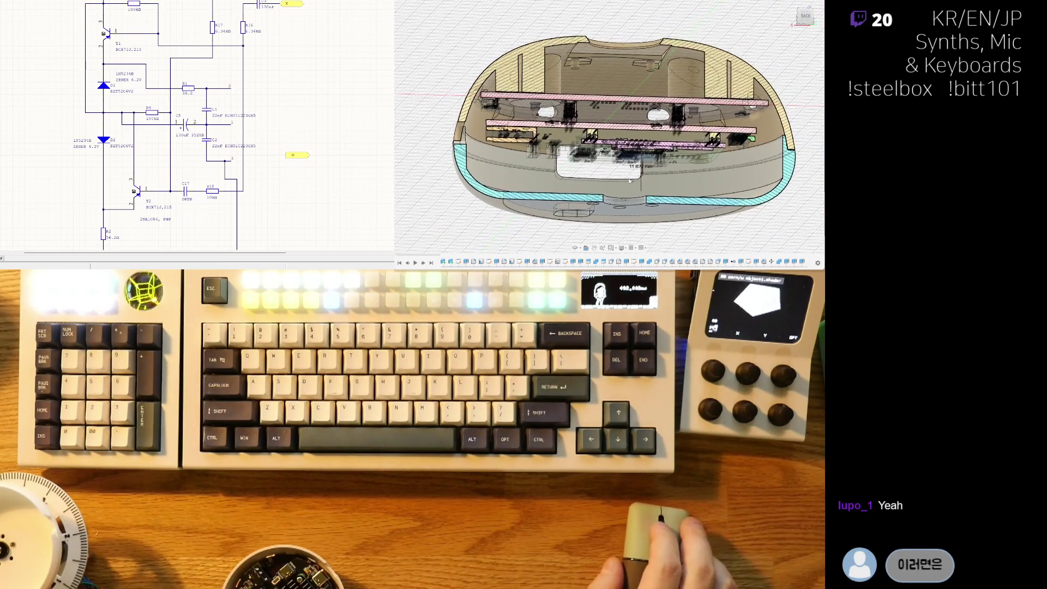
{"action": "scroll", "coordinate": [598, 177], "scroll_direction": "up", "scroll_amount": 5}
{"action": "scroll", "coordinate": [609, 174], "scroll_direction": "down", "scroll_amount": 5}
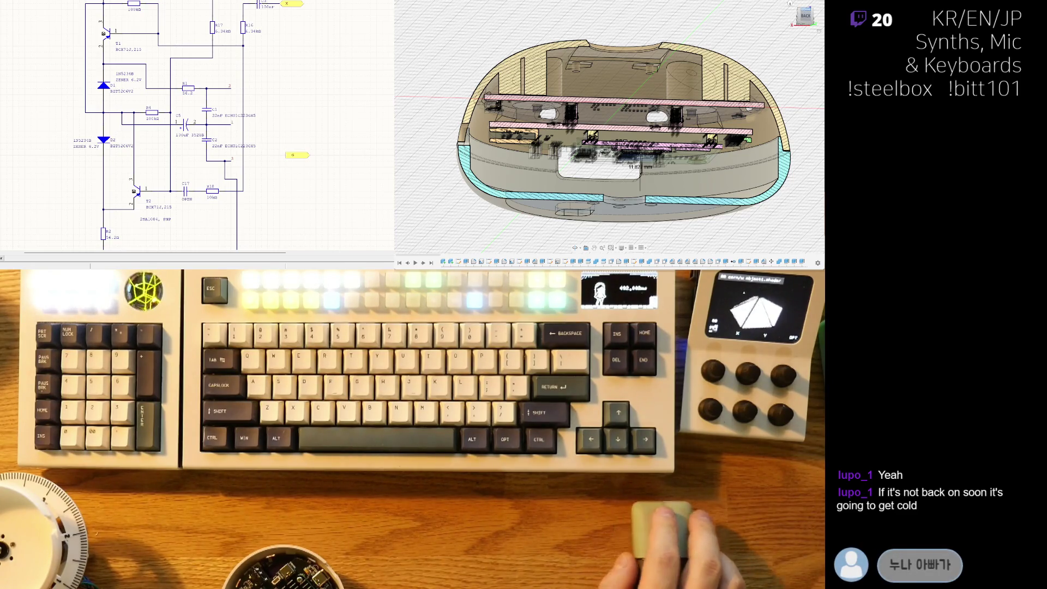
{"action": "middle_click_drag", "start_coordinate": [621, 142], "coordinate": [676, 134]}
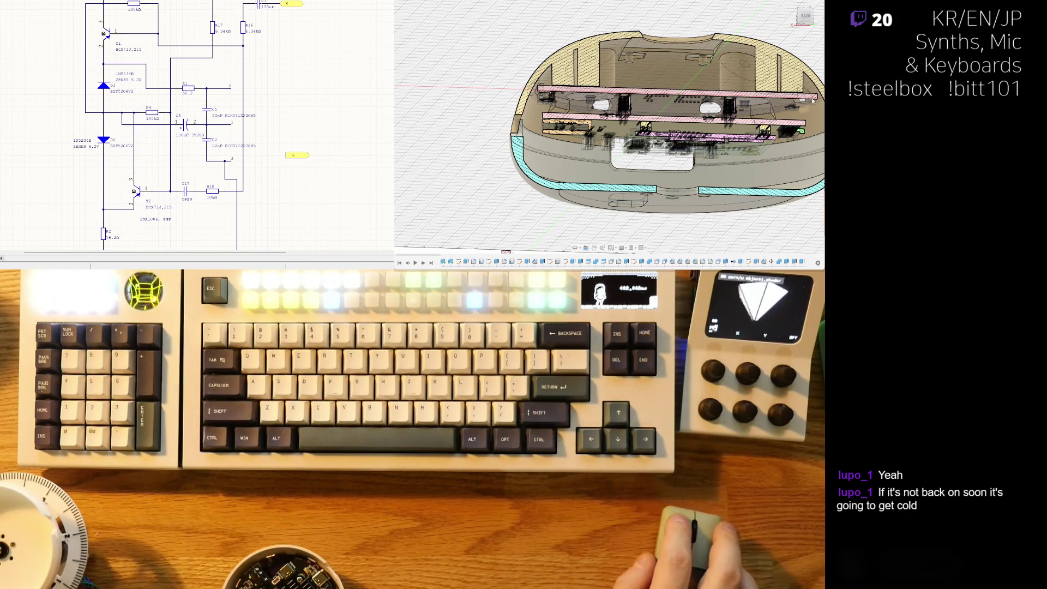
{"action": "scroll", "coordinate": [730, 173], "scroll_direction": "up", "scroll_amount": 2}
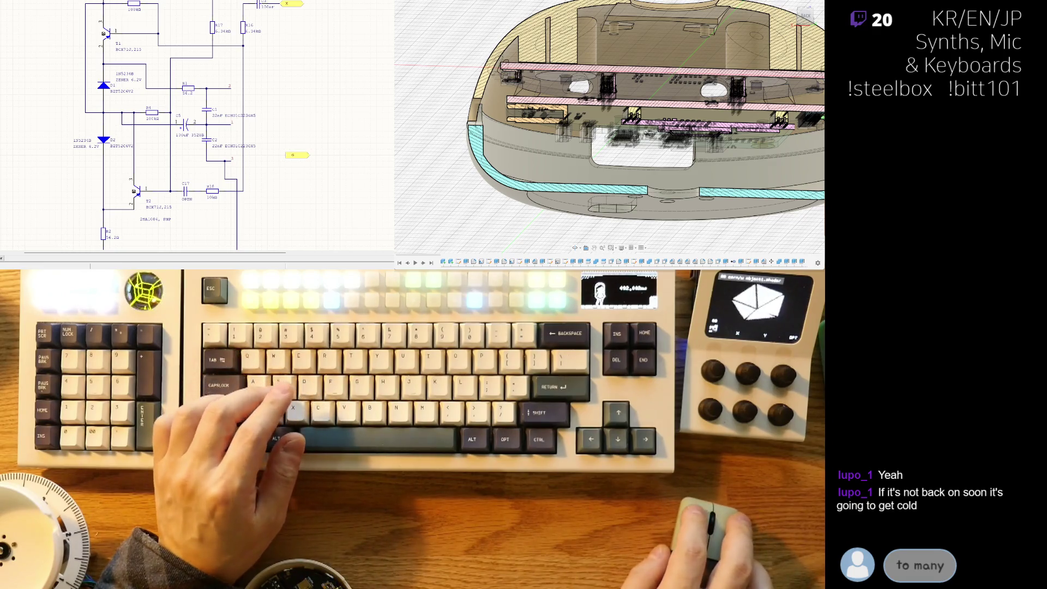
{"action": "right_click_drag", "start_coordinate": [202, 166], "coordinate": [213, 159]}
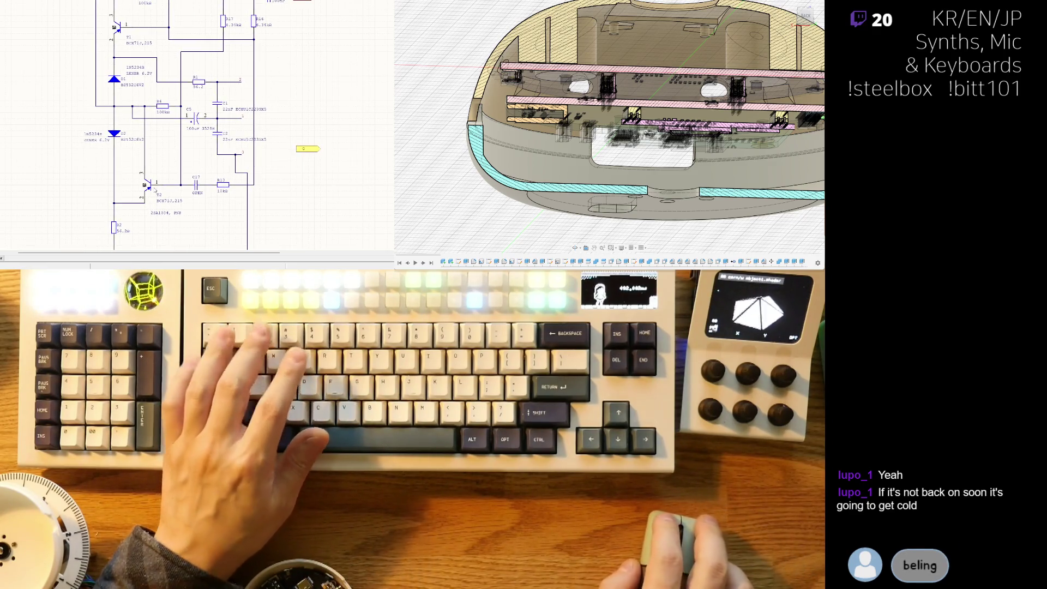
{"action": "key", "text": "ctrl+x"}
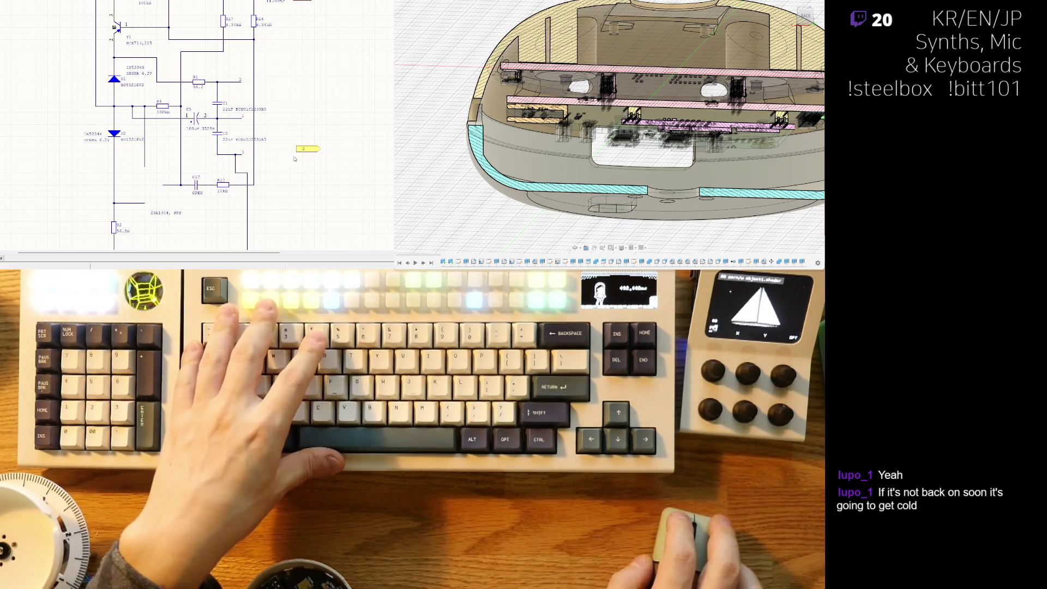
{"action": "key", "text": "ctrl+z"}
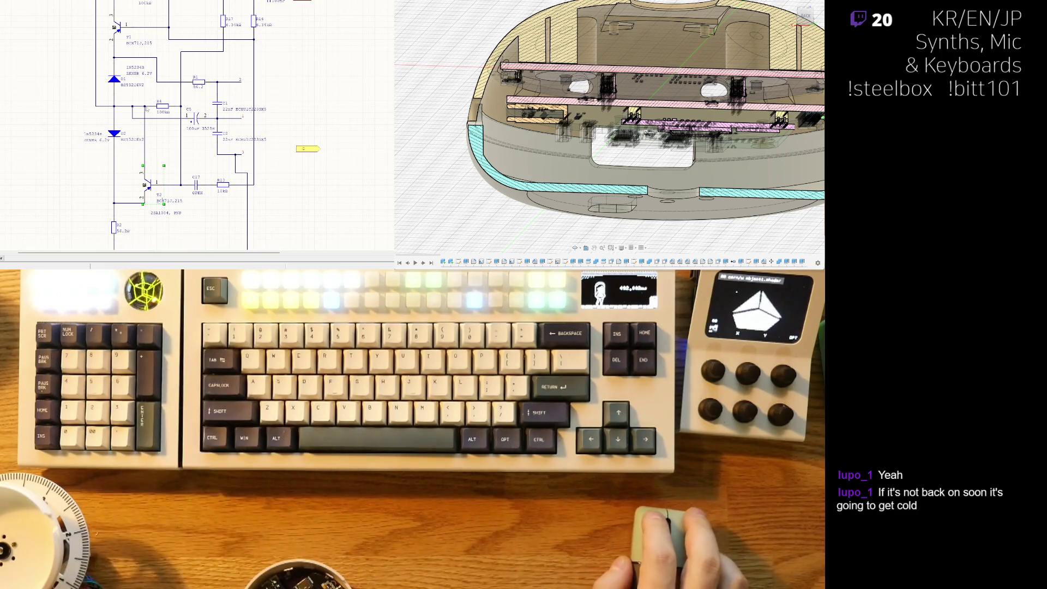
{"action": "scroll", "coordinate": [146, 109], "scroll_direction": "right", "scroll_amount": 2}
{"action": "scroll", "coordinate": [141, 102], "scroll_direction": "up", "scroll_amount": 2}
{"action": "scroll", "coordinate": [141, 103], "scroll_direction": "left", "scroll_amount": 2}
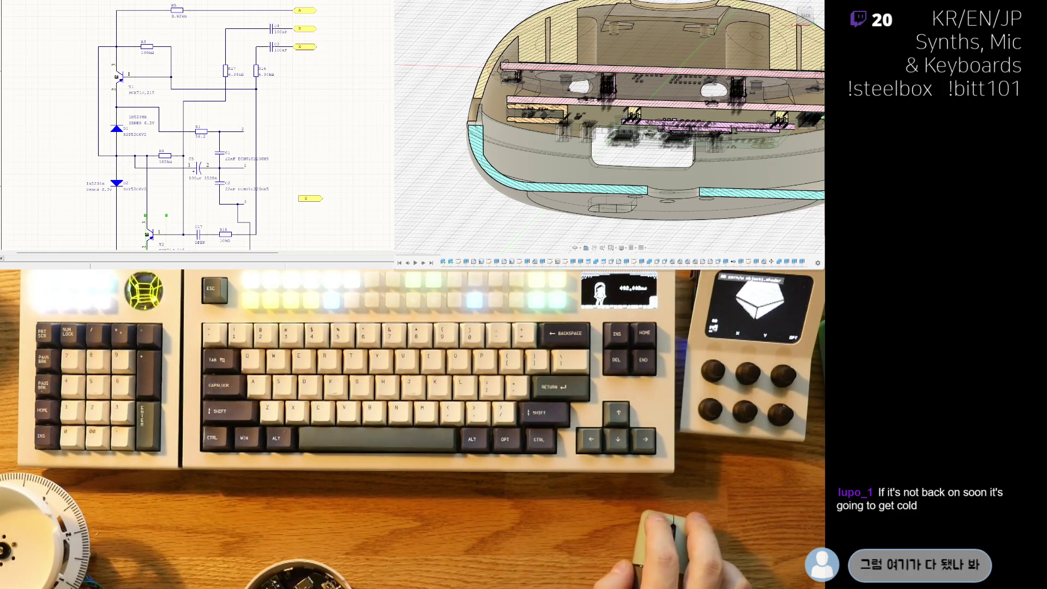
{"action": "scroll", "coordinate": [56, 196], "scroll_direction": "left", "scroll_amount": 1}
{"action": "scroll", "coordinate": [56, 197], "scroll_direction": "down", "scroll_amount": 1}
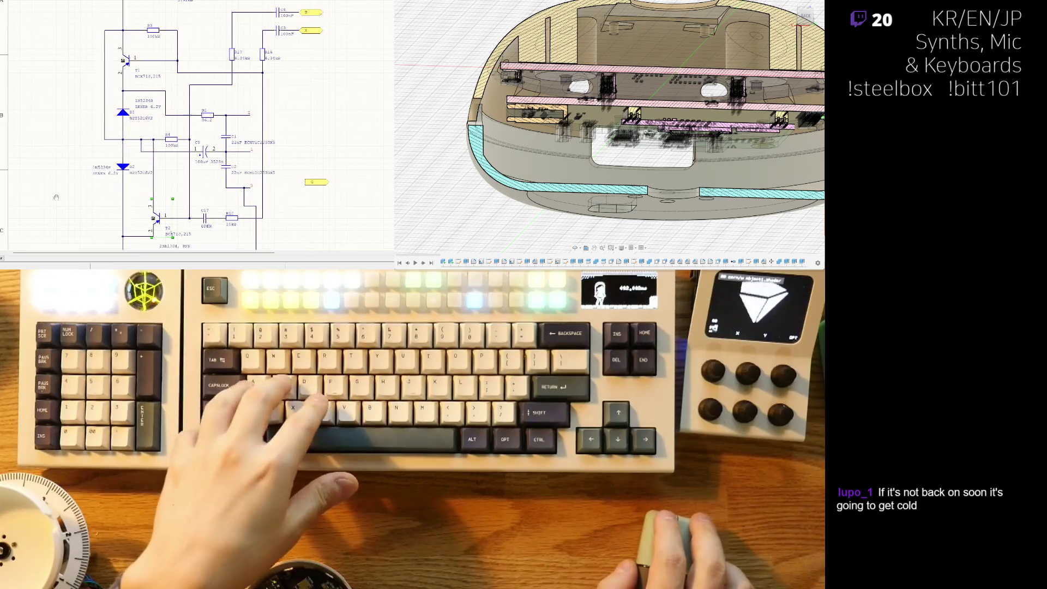
{"action": "scroll", "coordinate": [56, 196], "scroll_direction": "down", "scroll_amount": 1}
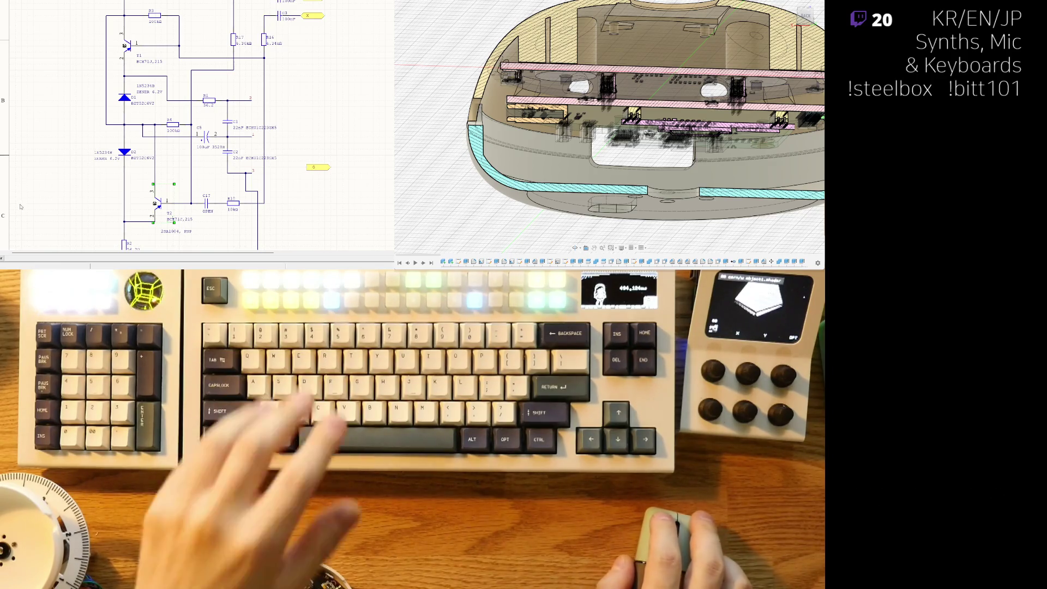
{"action": "key", "text": "ctrl+Tab"}
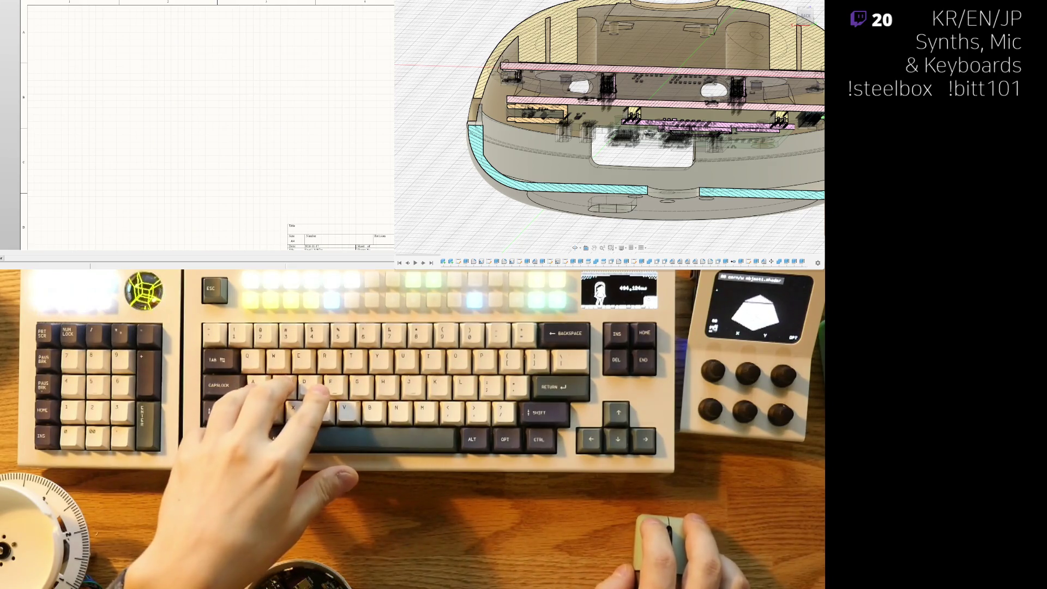
Step: Flip between the pcb2 and pcb1 sheets, selecting the whole circuit on each
{"action": "key", "text": "ctrl+Tab"}
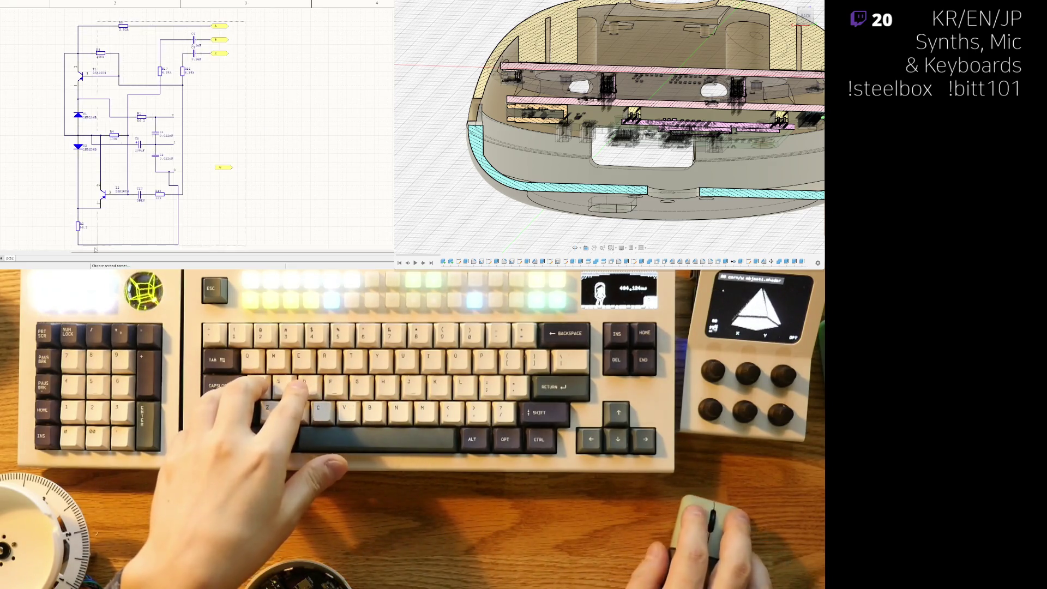
{"action": "left_click", "coordinate": [95, 249]}
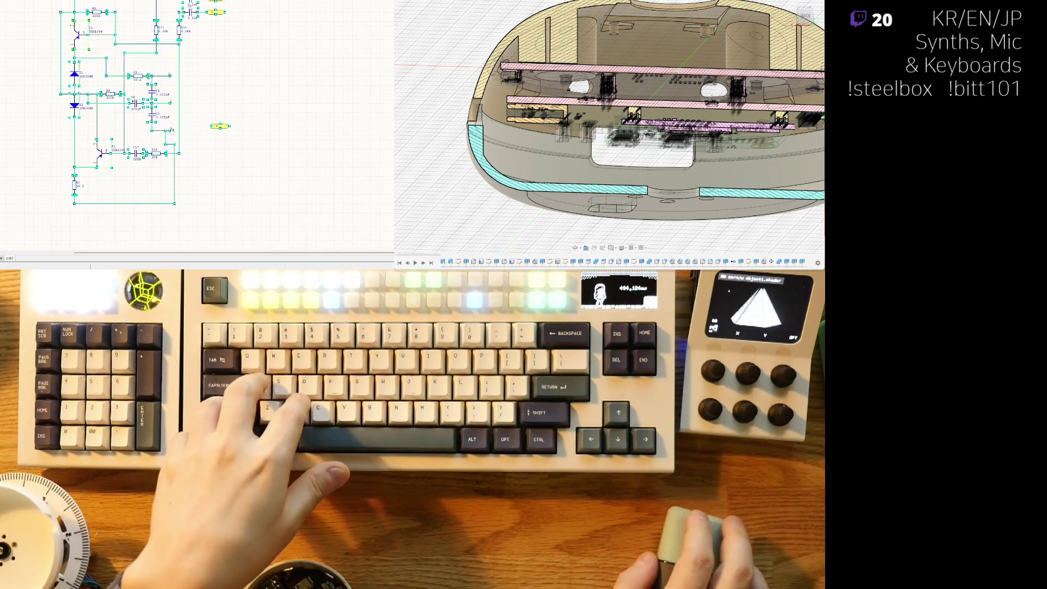
{"action": "key", "text": "ctrl+Tab"}
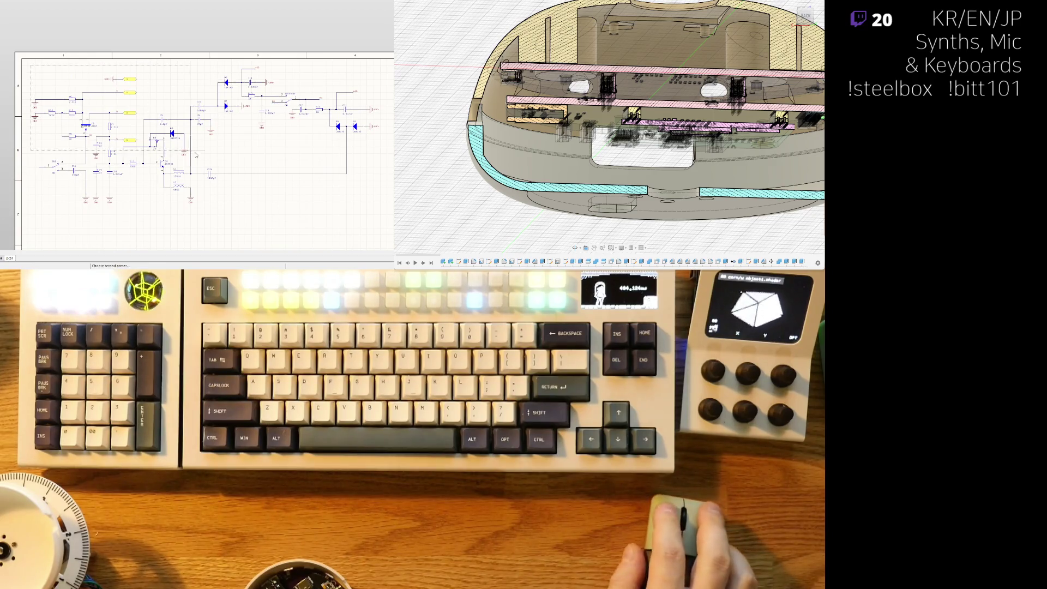
{"action": "left_click", "coordinate": [393, 217]}
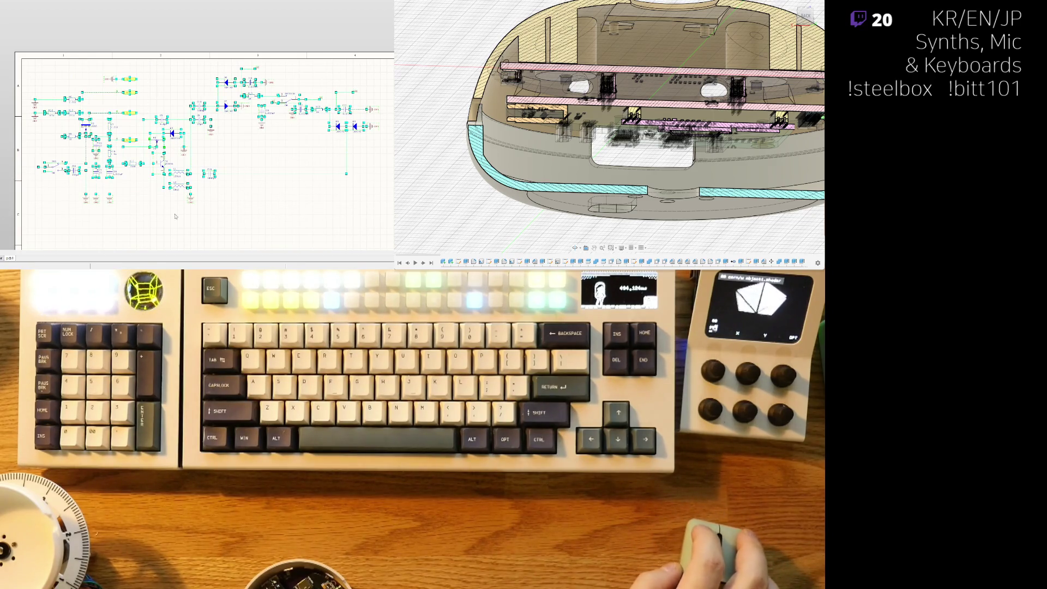
{"action": "key", "text": "ctrl+Tab"}
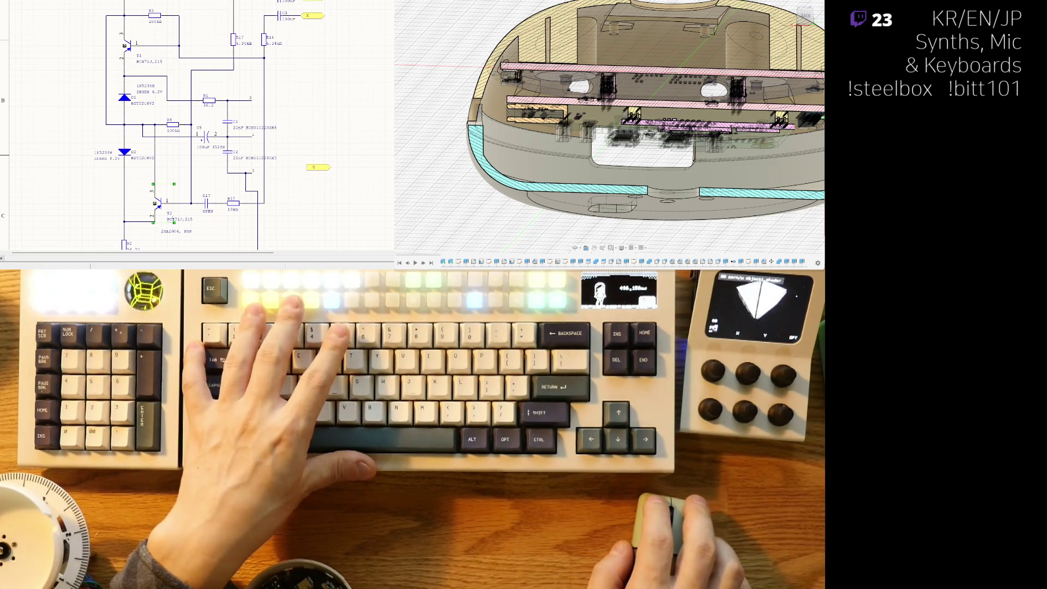
Step: On the other schematic sheet, zoom in and start editing T3's J305 value label
{"action": "key", "text": "ctrl+Tab"}
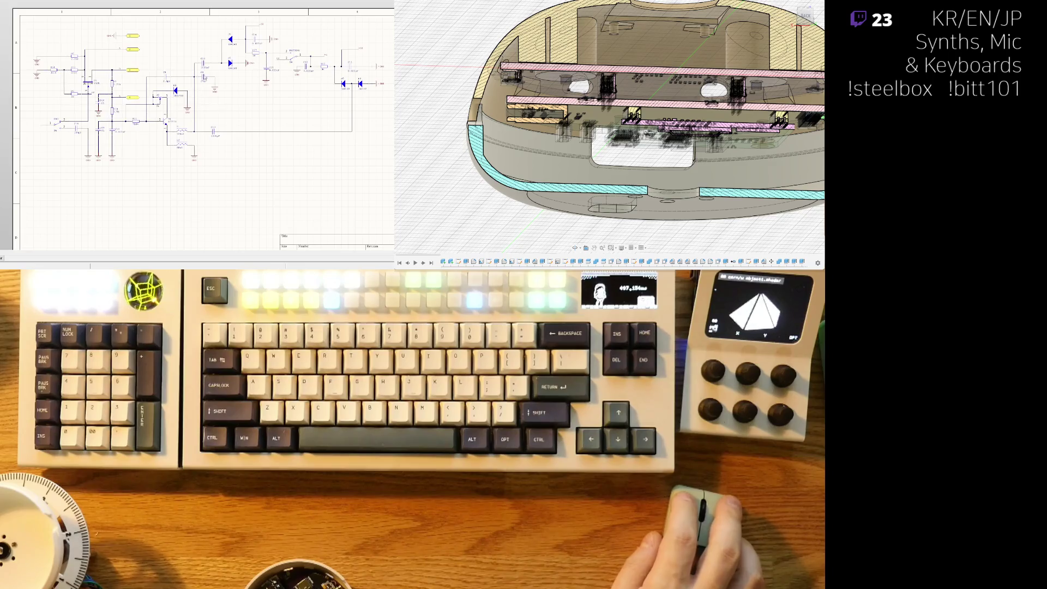
{"action": "scroll", "coordinate": [187, 81], "scroll_direction": "up", "scroll_amount": 5, "text": "ctrl"}
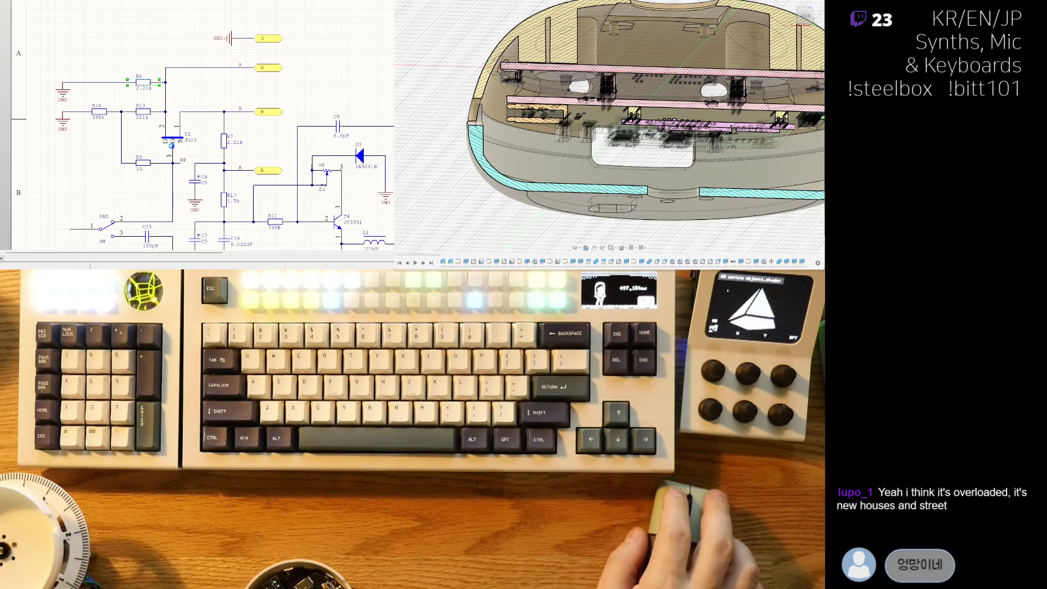
{"action": "left_click", "coordinate": [193, 141]}
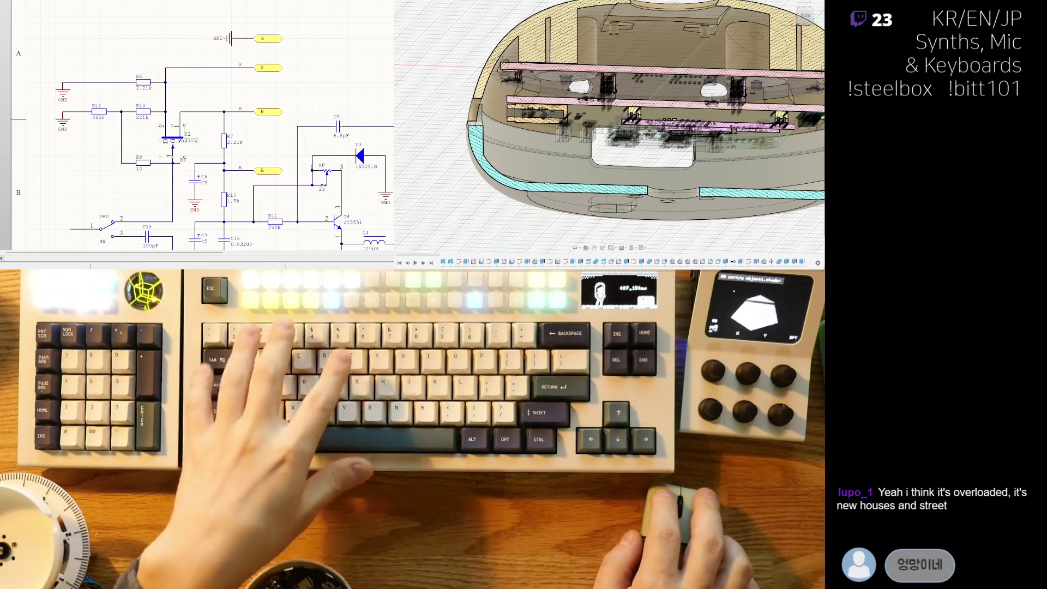
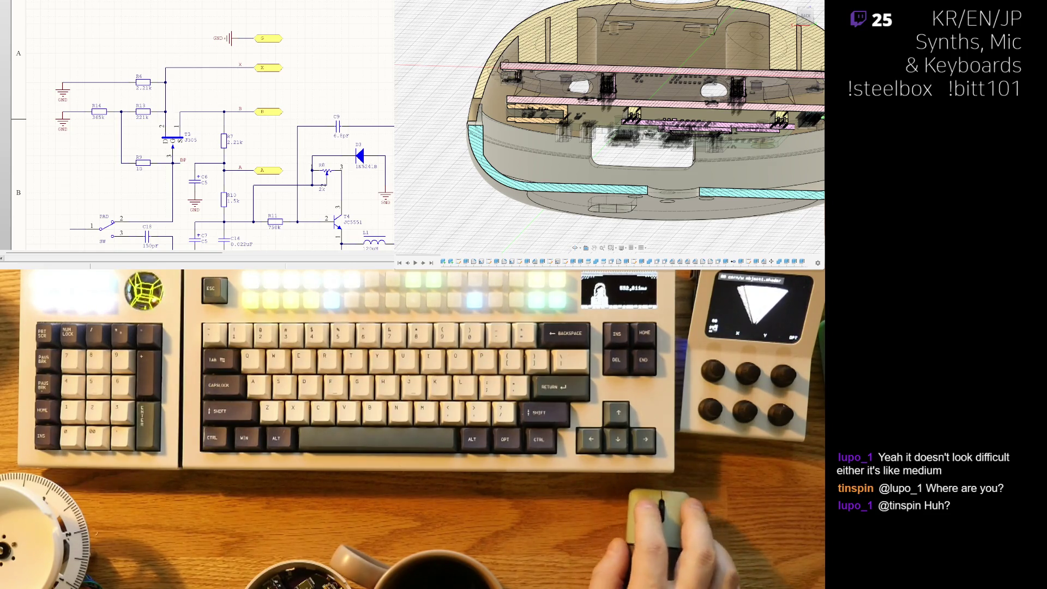
Step: Select transistor T3, zoom out to the full circuit, and drag the MMBT5401 onto the sheet
{"action": "right_click_drag", "start_coordinate": [207, 118], "coordinate": [202, 146]}
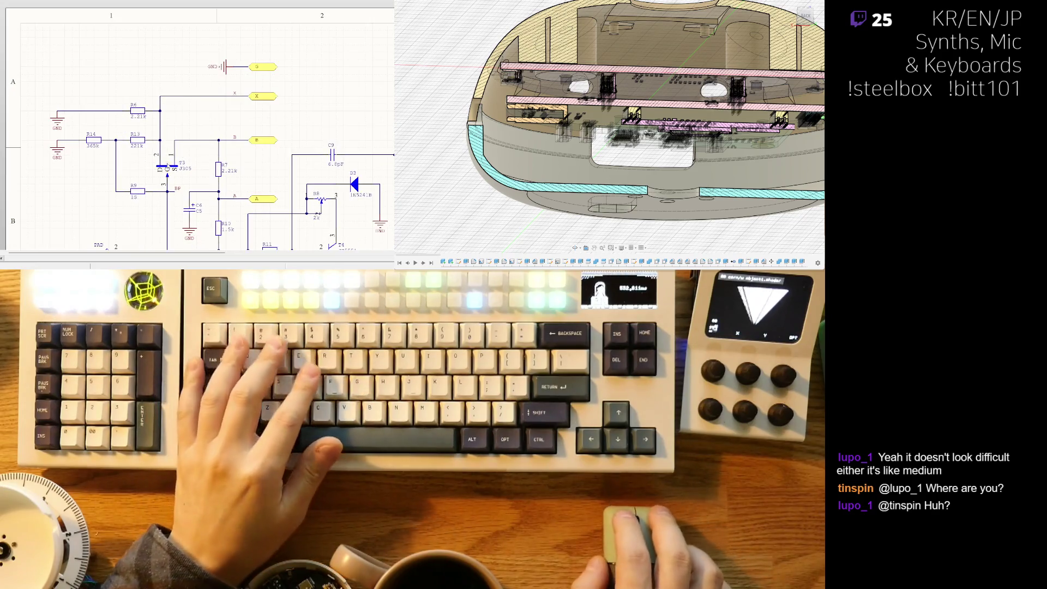
{"action": "left_click", "coordinate": [165, 167]}
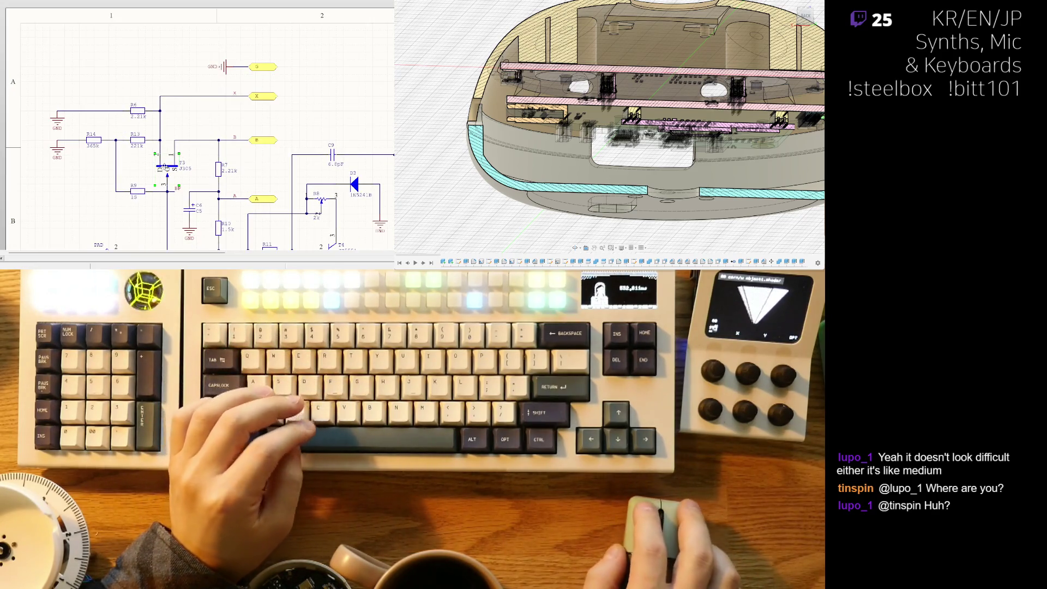
{"action": "scroll", "coordinate": [183, 143], "scroll_direction": "down", "scroll_amount": 3, "text": "ctrl"}
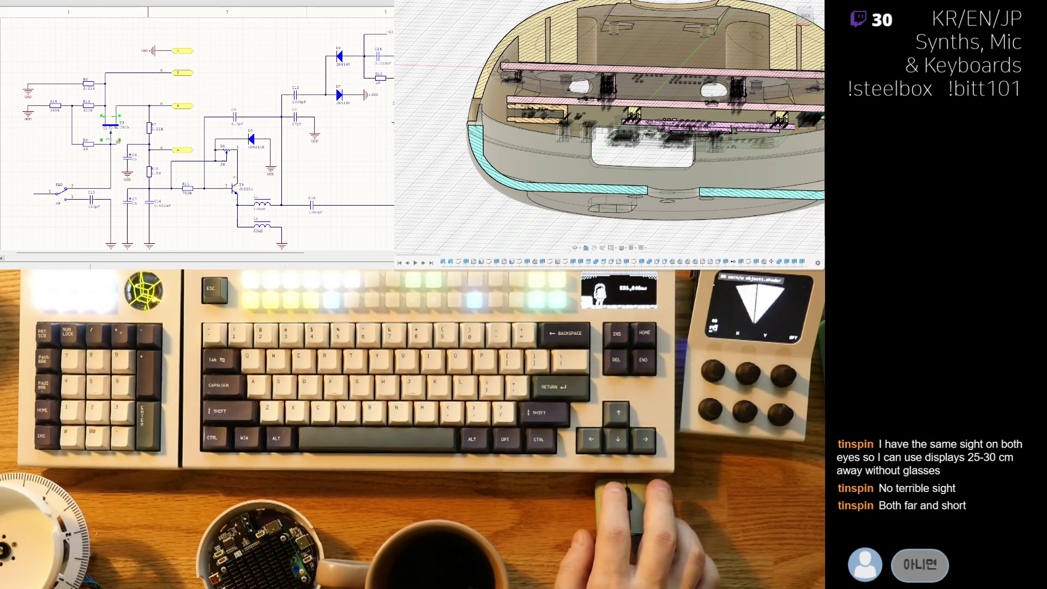
{"action": "left_click_drag", "start_coordinate": [2, 169], "coordinate": [33, 171]}
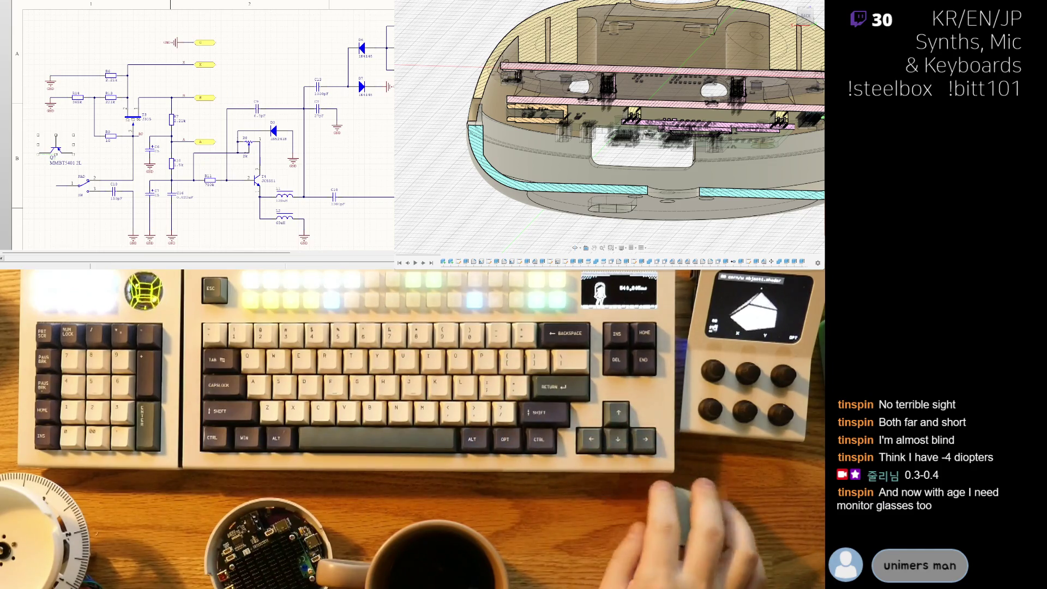
Step: Paste the MMBT5401 transistor back onto the sheet just left of the input resistors
{"action": "scroll", "coordinate": [109, 114], "scroll_direction": "down", "scroll_amount": 1}
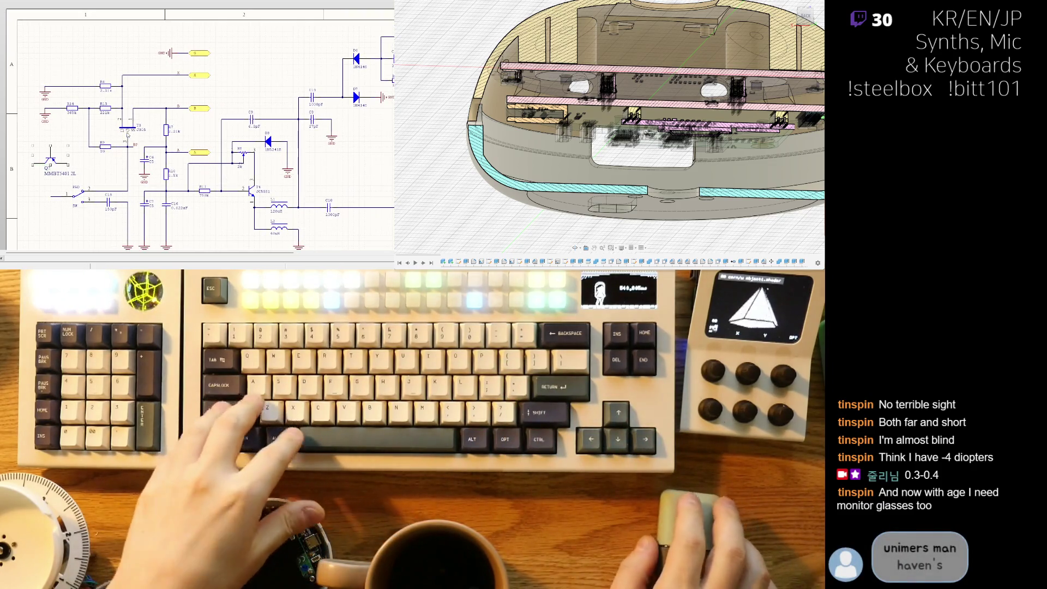
{"action": "scroll", "coordinate": [109, 114], "scroll_direction": "left", "scroll_amount": 1, "text": "shift"}
{"action": "scroll", "coordinate": [109, 114], "scroll_direction": "up", "scroll_amount": 1, "text": "ctrl"}
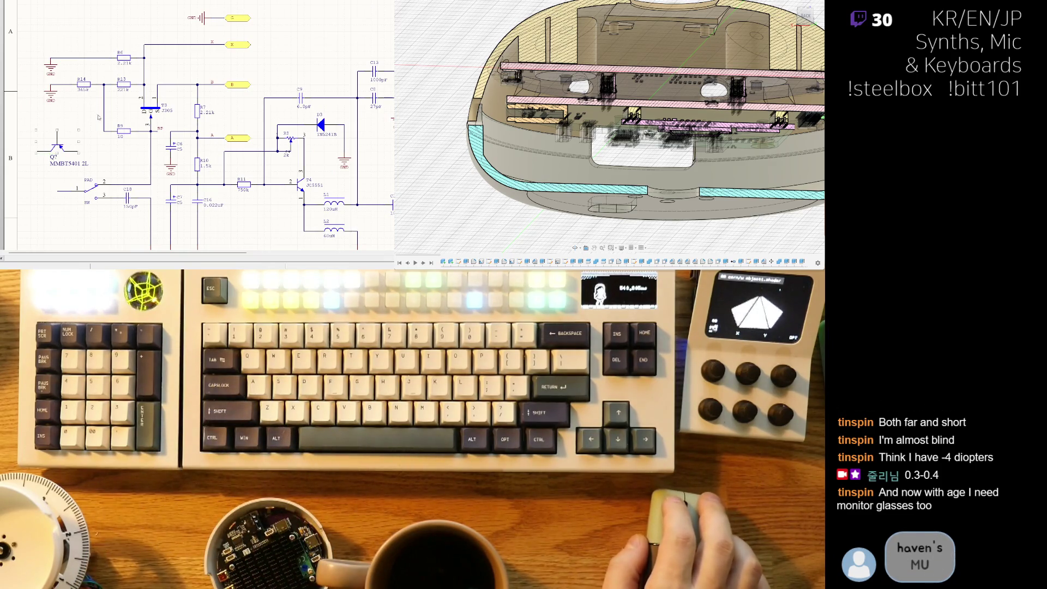
{"action": "scroll", "coordinate": [99, 118], "scroll_direction": "up", "scroll_amount": 2}
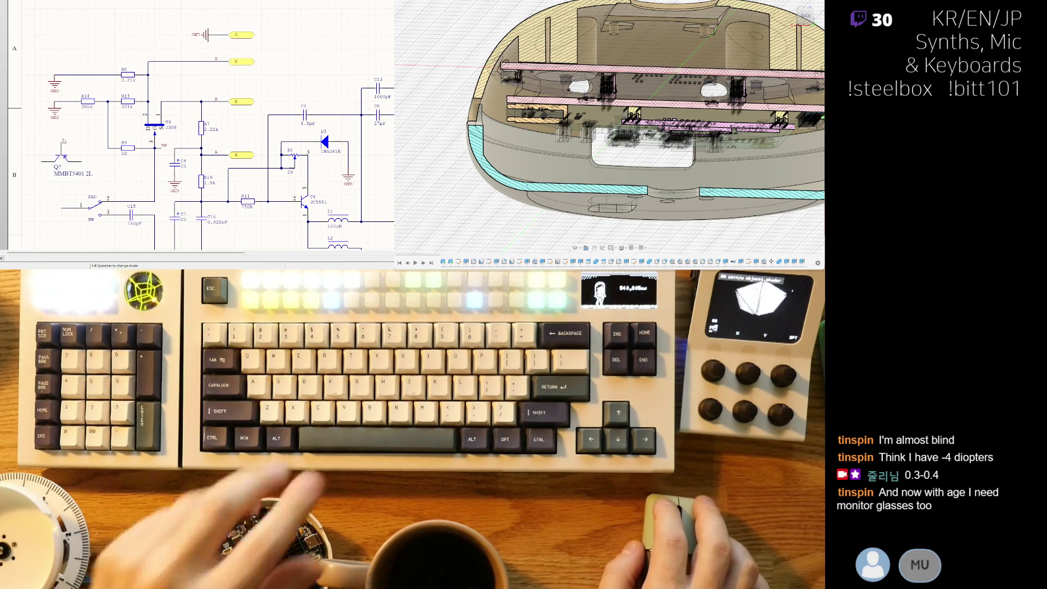
{"action": "key", "text": "ctrl+v"}
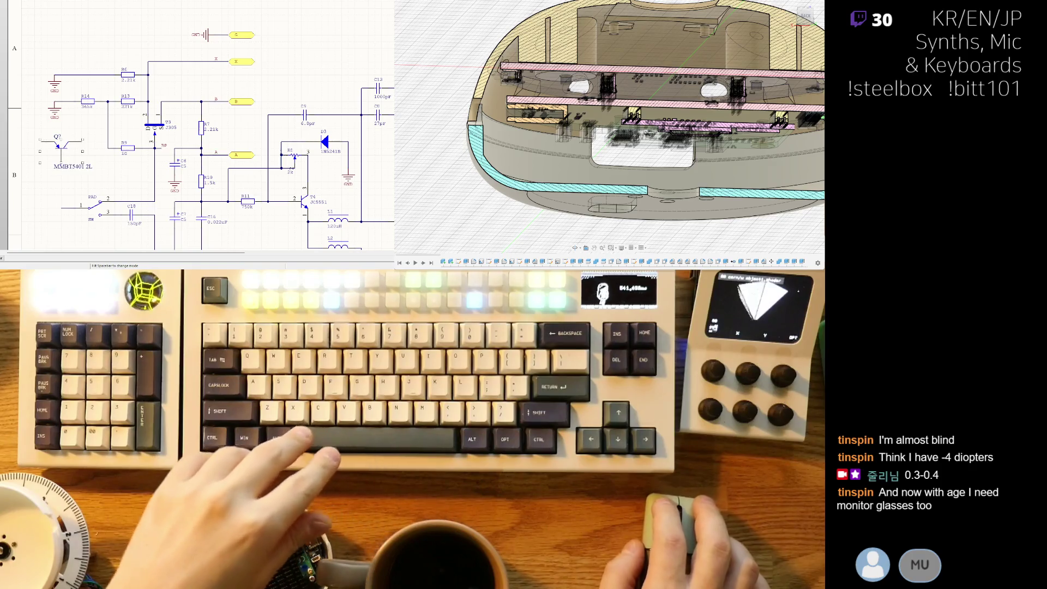
{"action": "left_click", "coordinate": [61, 147]}
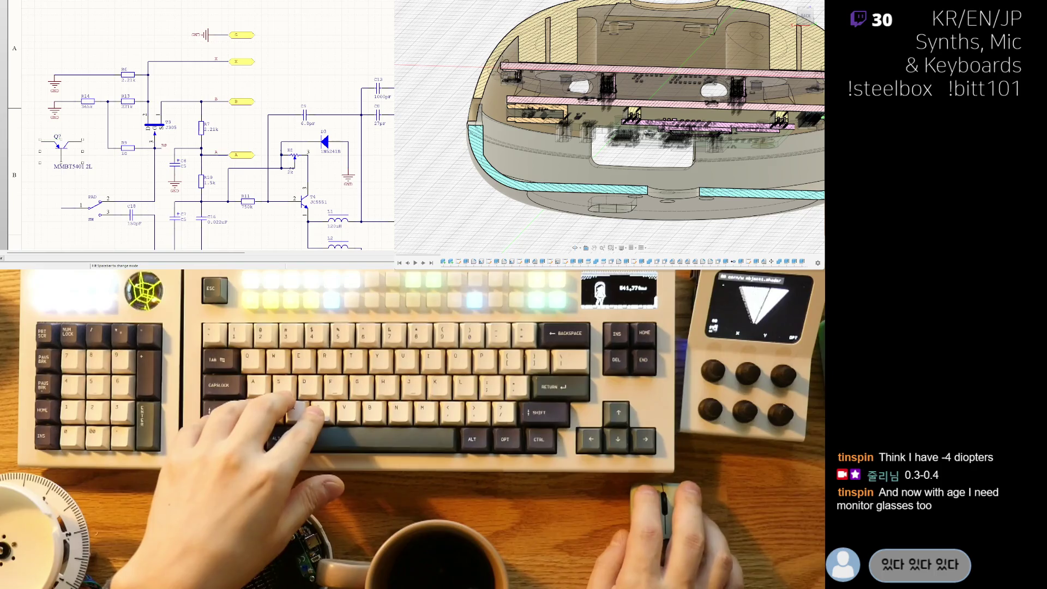
{"action": "key", "text": "ctrl+v"}
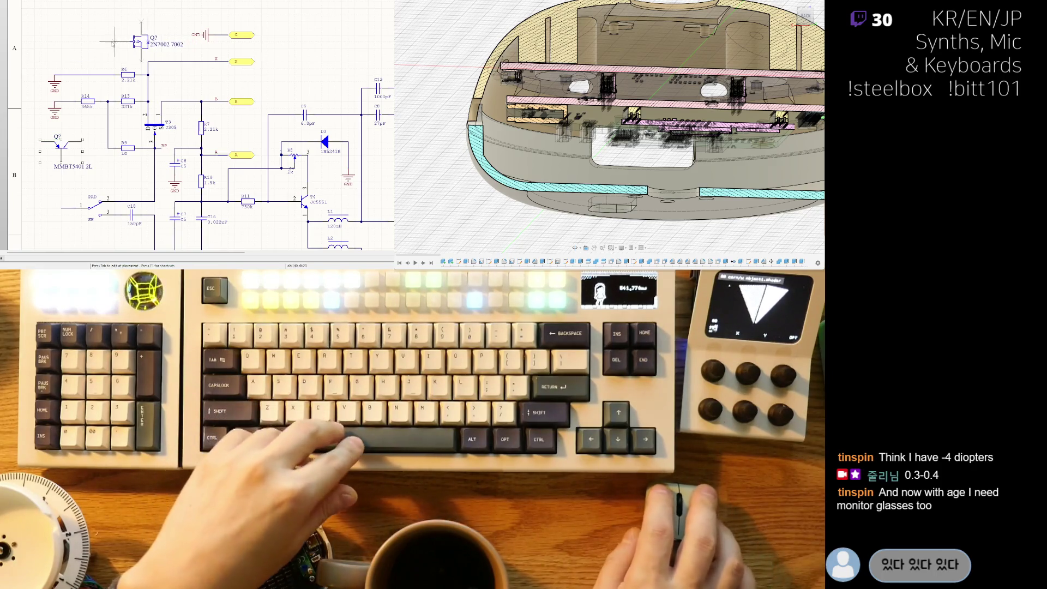
{"action": "key", "text": "space"}
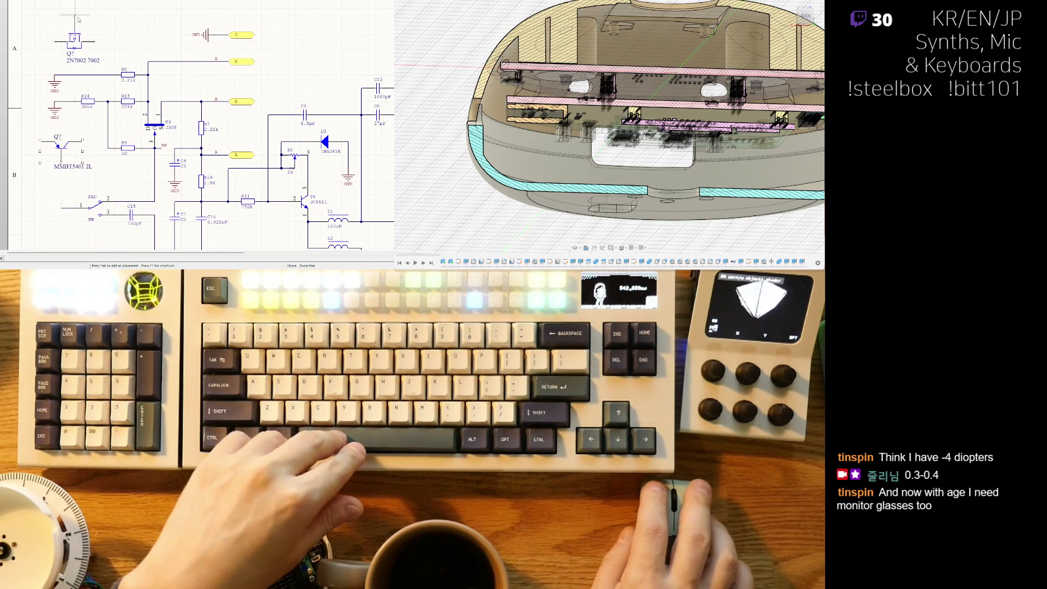
{"action": "right_click", "coordinate": [78, 19]}
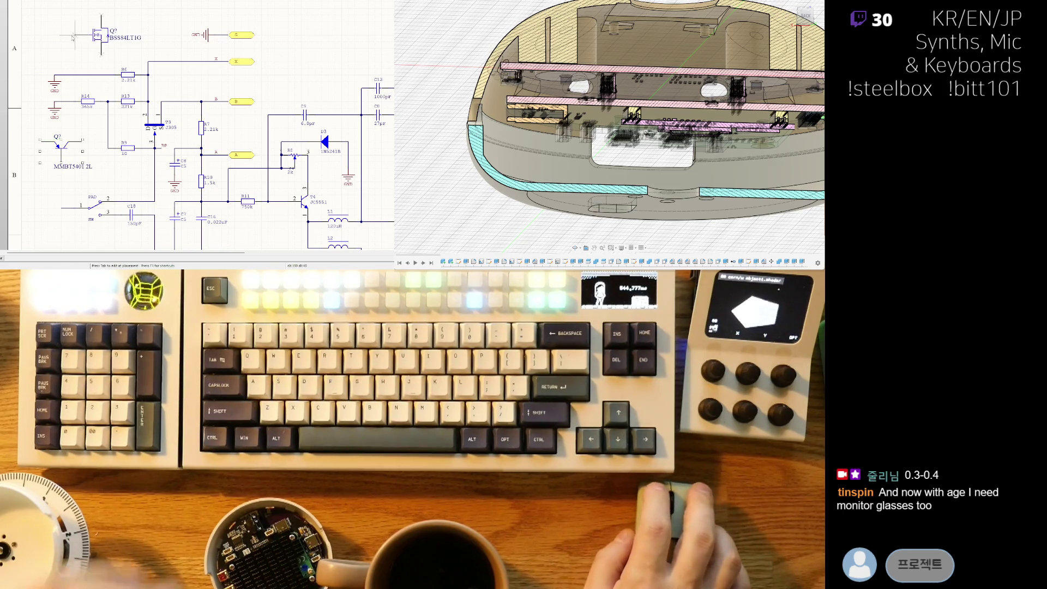
{"action": "key", "text": "space"}
{"action": "key", "text": "space"}
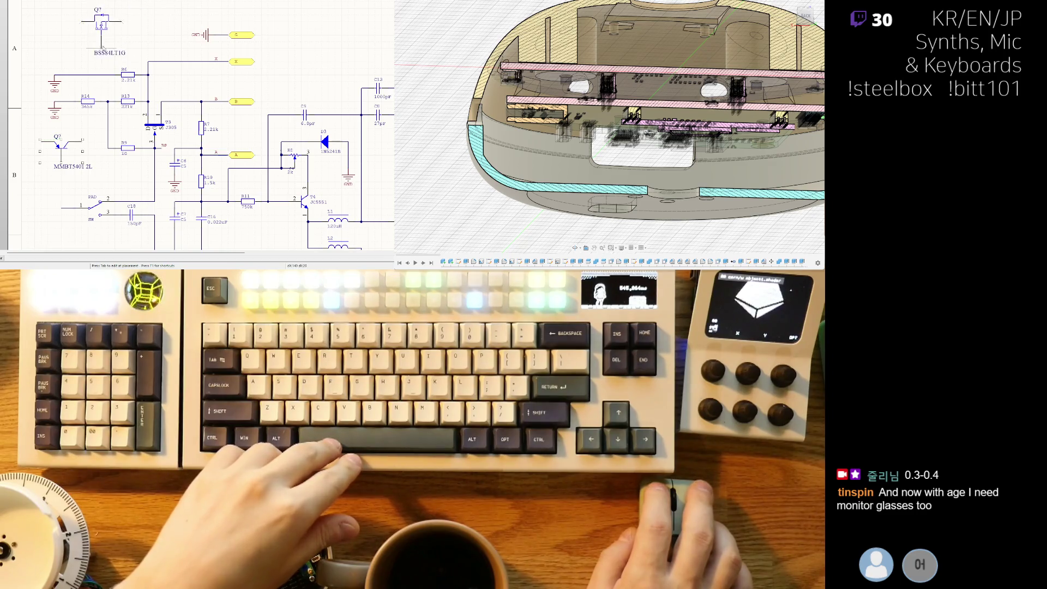
{"action": "key", "text": "Left"}
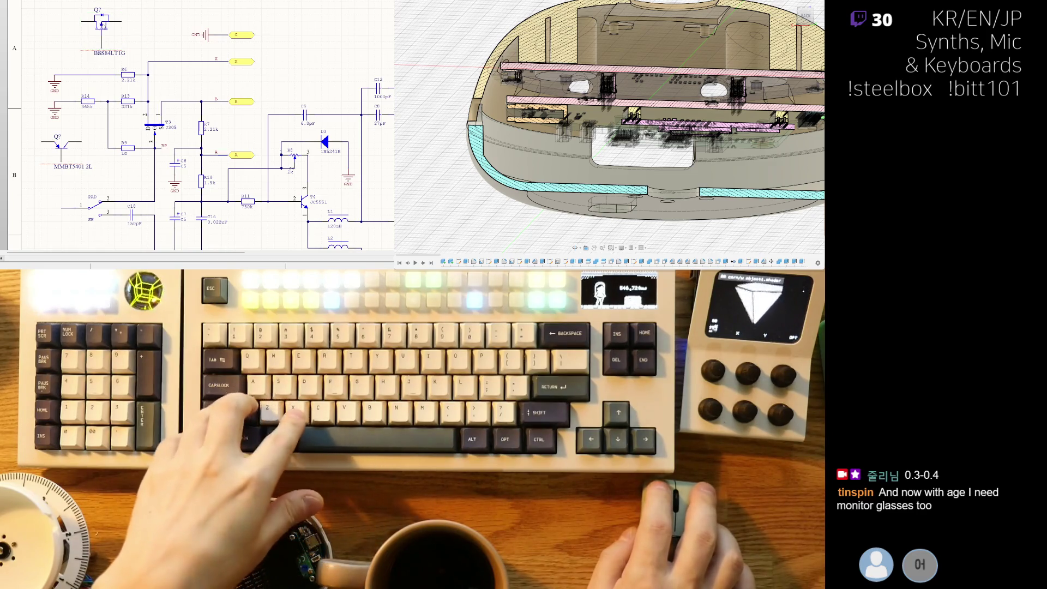
{"action": "key", "text": "ctrl+z"}
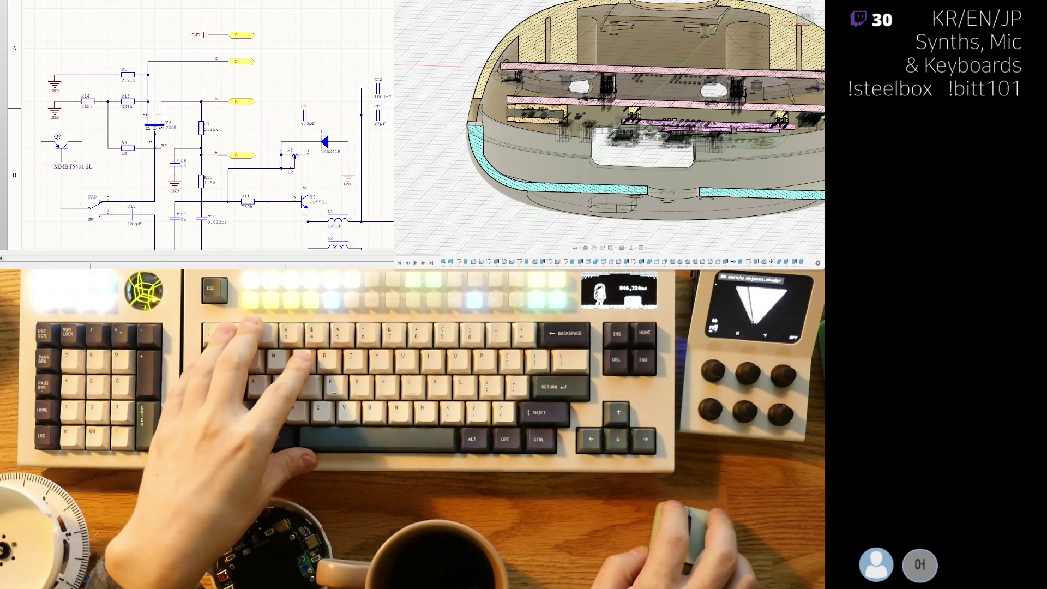
{"action": "key", "text": "ctrl+y"}
{"action": "right_click_drag", "start_coordinate": [135, 36], "coordinate": [127, 51]}
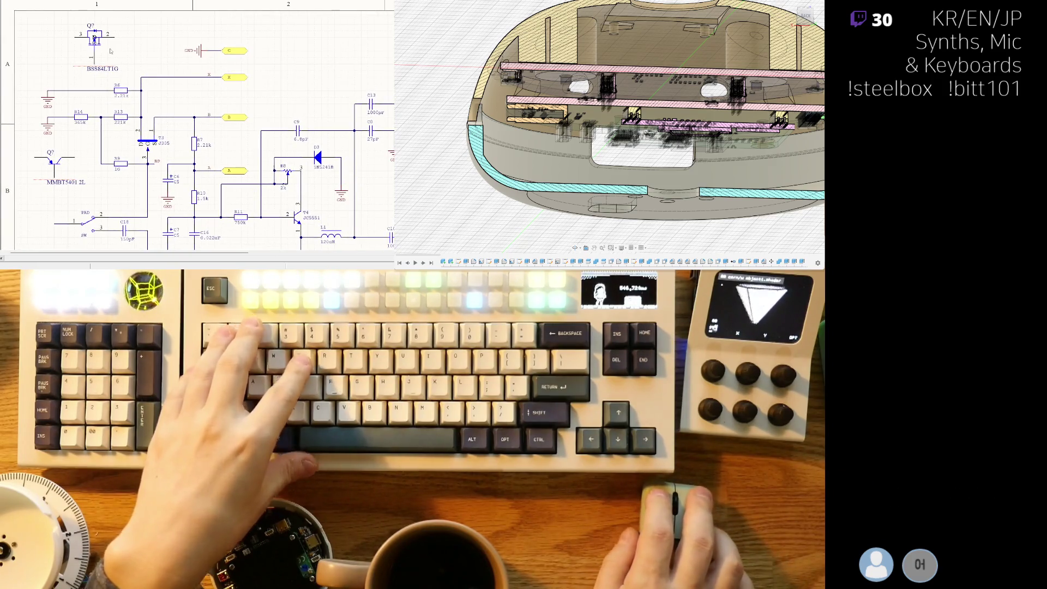
{"action": "scroll", "coordinate": [94, 37], "scroll_direction": "up", "scroll_amount": 2, "text": "ctrl"}
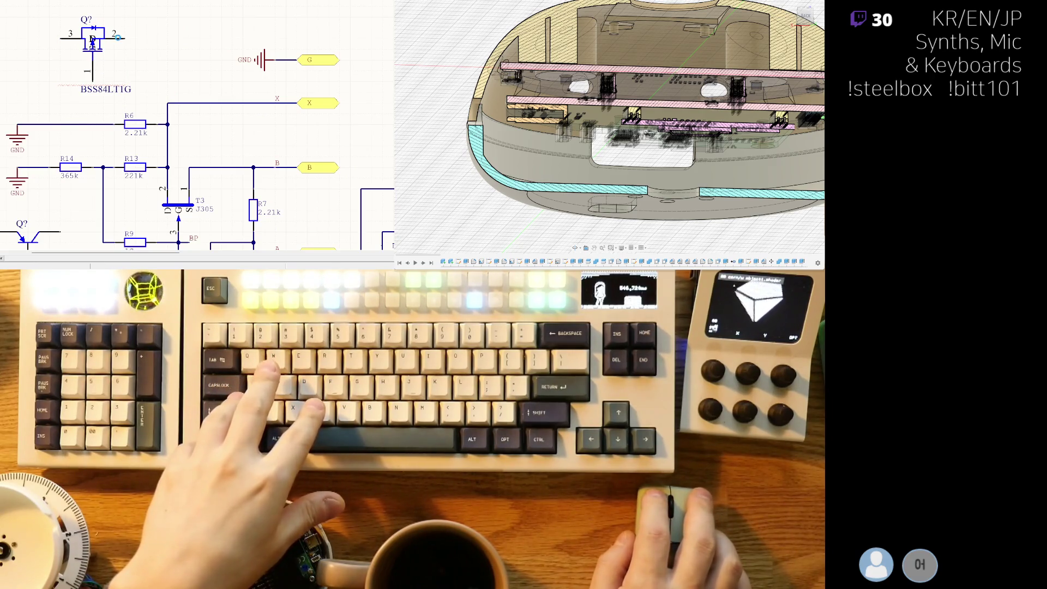
{"action": "key", "text": "ctrl+z"}
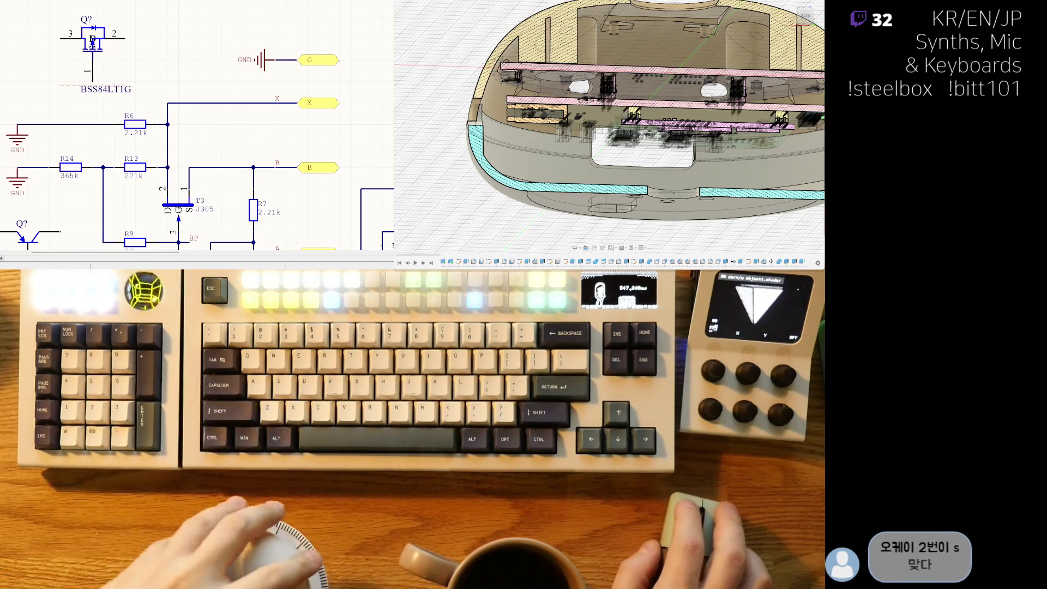
{"action": "left_click_drag", "start_coordinate": [92, 39], "coordinate": [135, 39]}
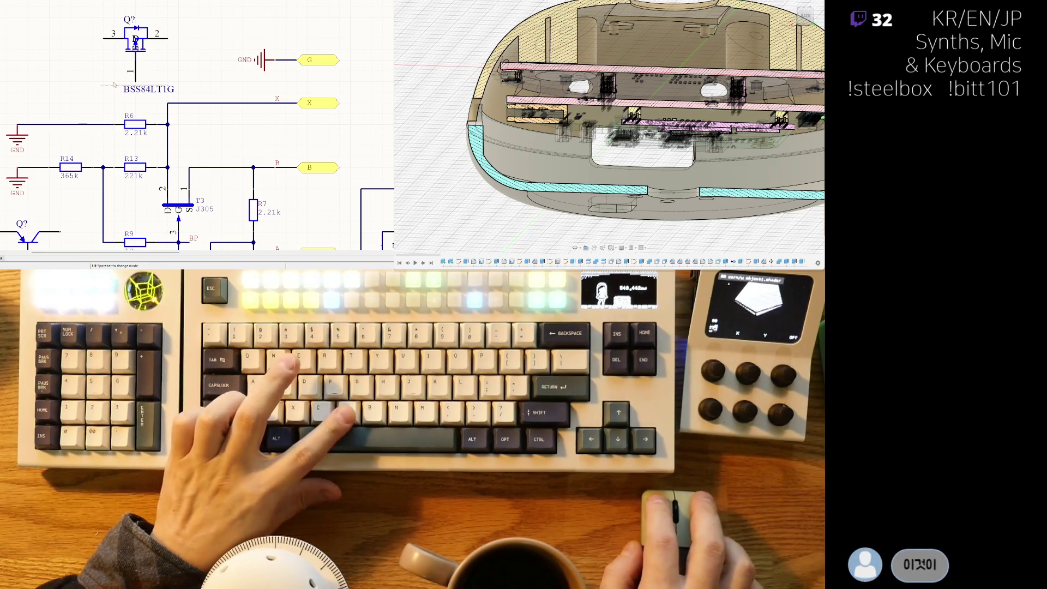
Step: Relabel the top-left transistor with comment 2SK209 and designator T3
{"action": "type", "text": "2SK209"}
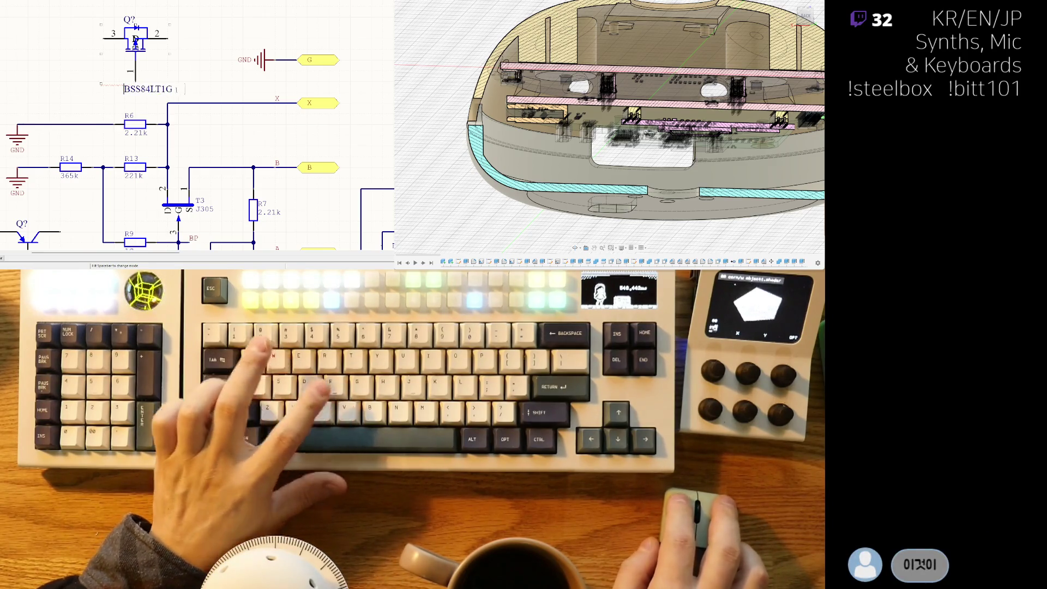
{"action": "key", "text": "Return"}
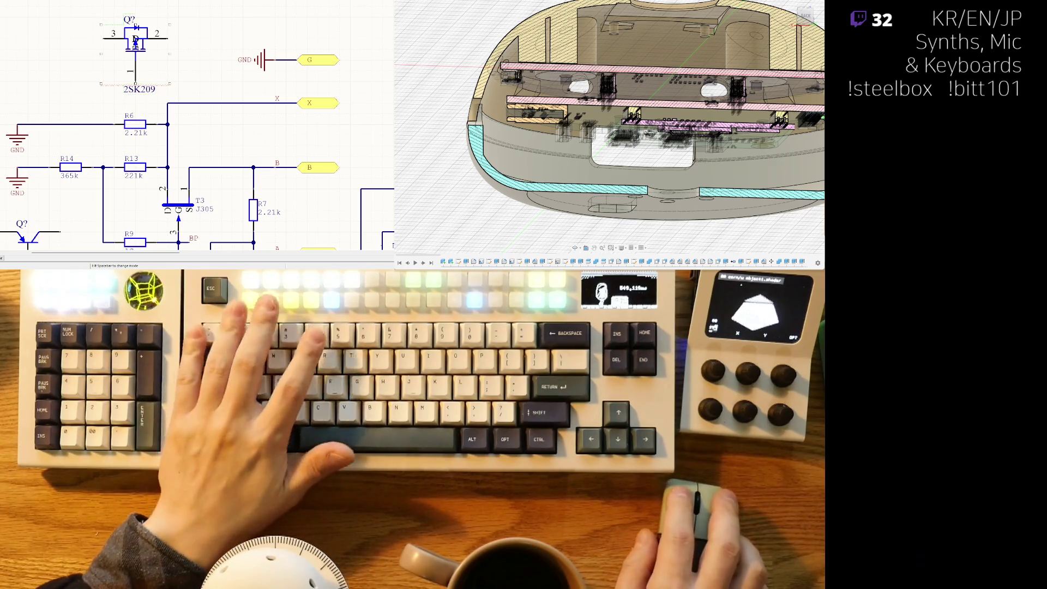
{"action": "type", "text": "T3"}
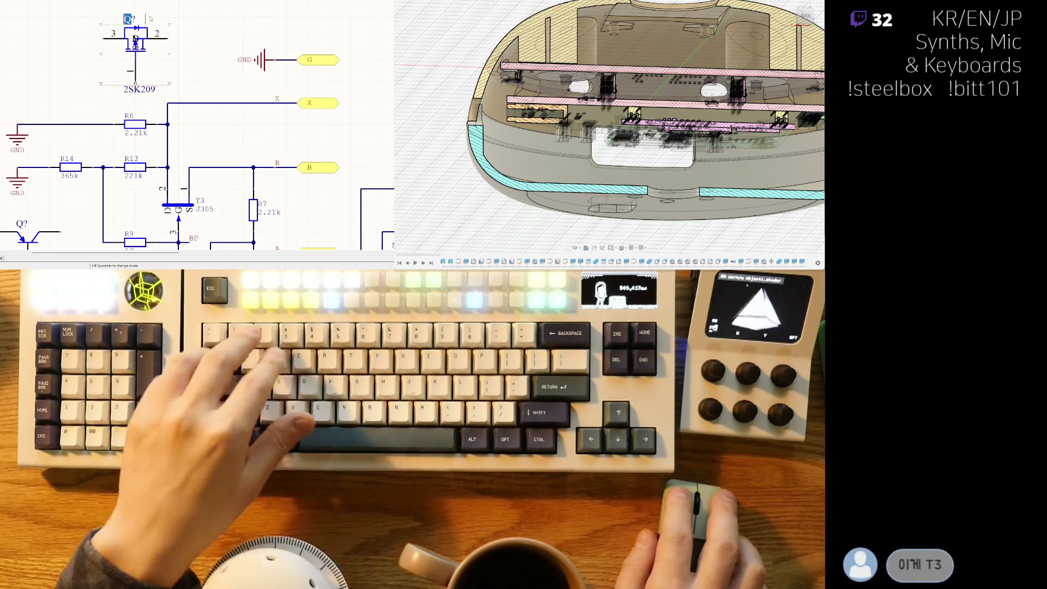
{"action": "key", "text": "Return"}
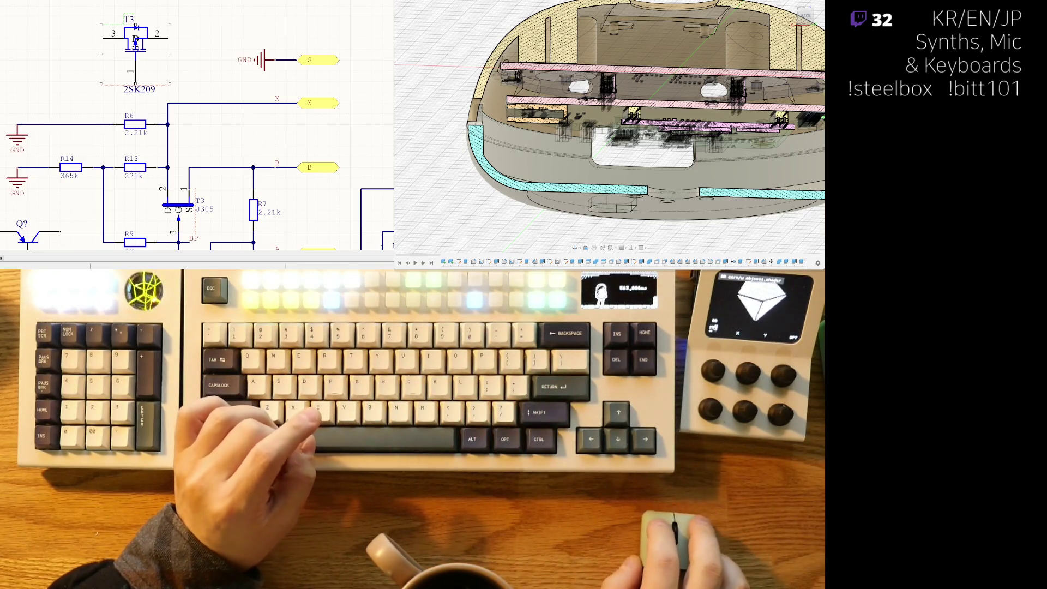
{"action": "right_click_drag", "start_coordinate": [163, 136], "coordinate": [177, 165]}
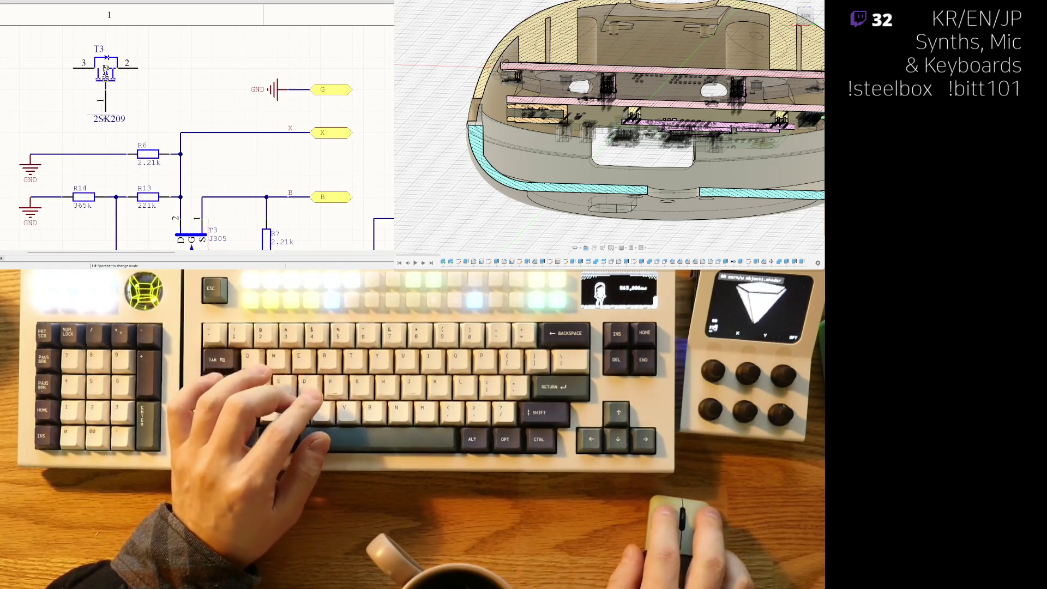
{"action": "right_click_drag", "start_coordinate": [115, 125], "coordinate": [103, 112]}
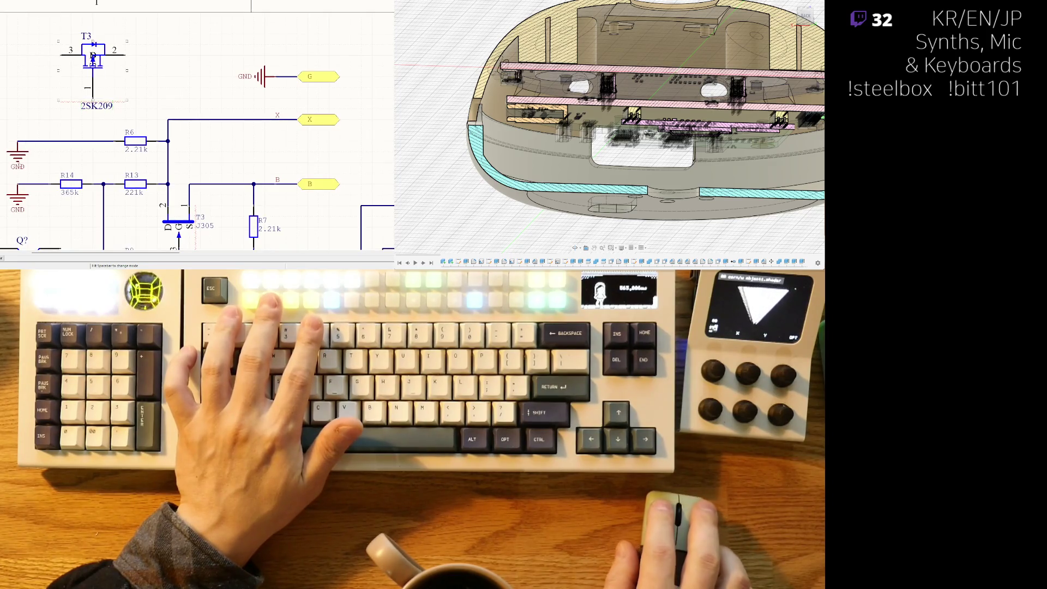